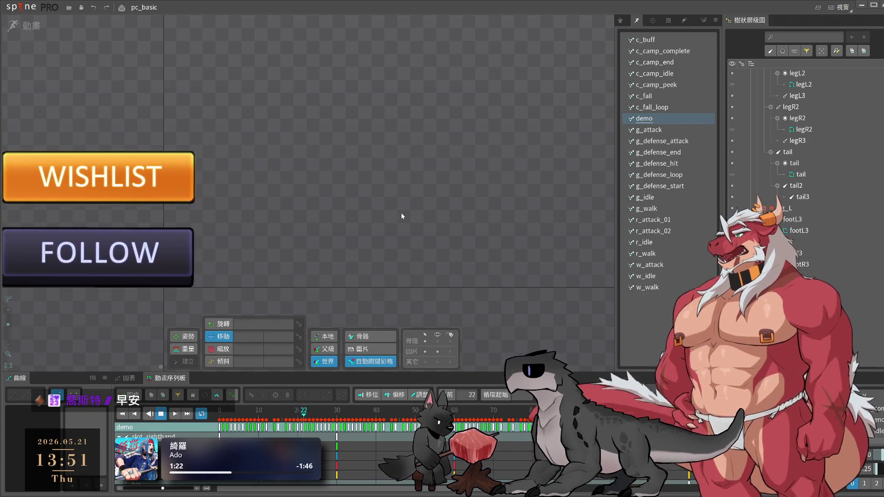
# Pause and resume the demo animation, then switch Spine to the setup pose
pyautogui.press('space')
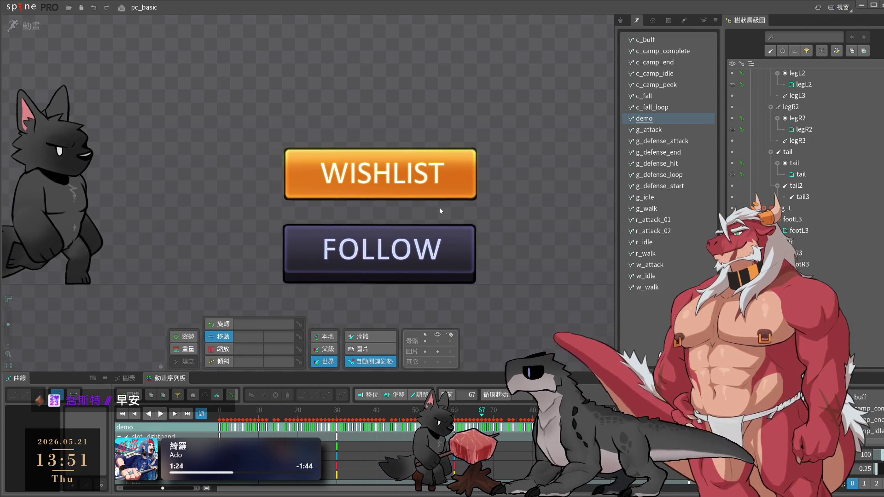
pyautogui.press('space')
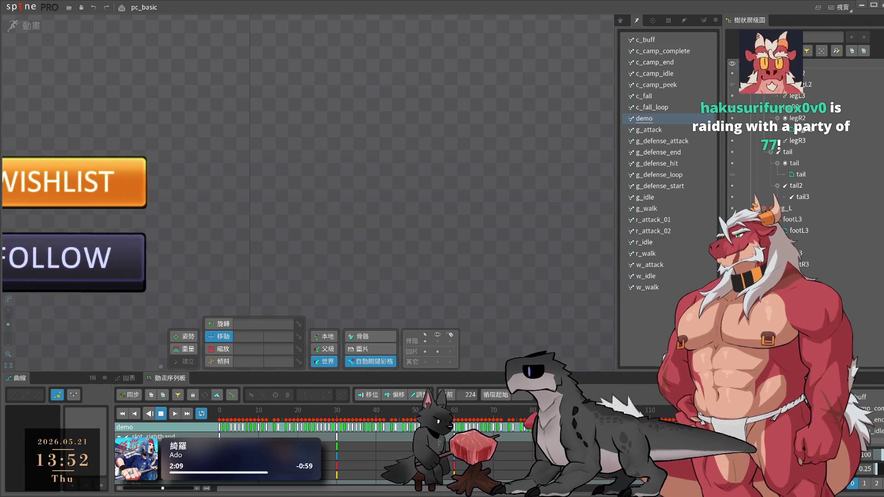
pyautogui.click(269, 197)
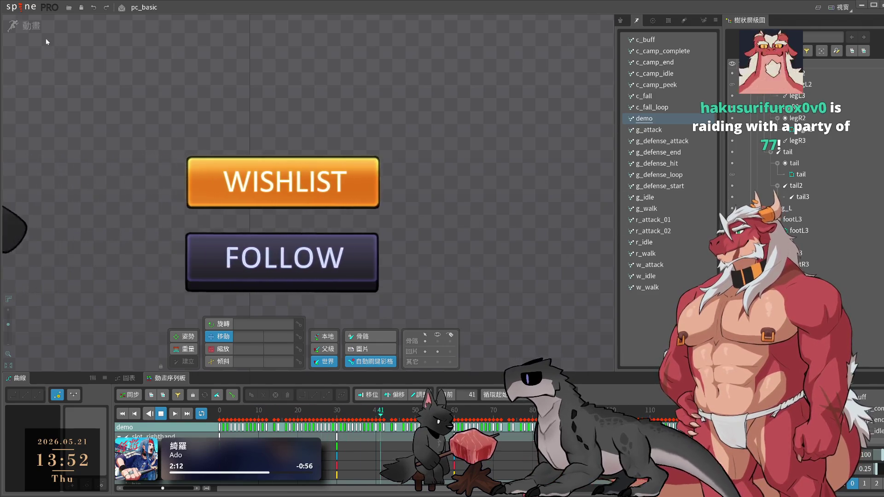
pyautogui.hotkey('ctrl', 'Tab')
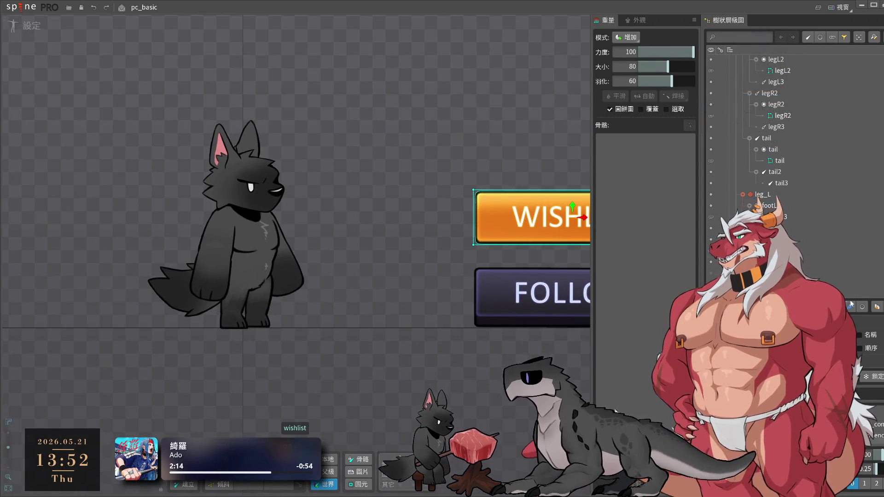
# Hide the WISHLIST and FOLLOW button images via their visibility dots in the tree
pyautogui.scroll(5, 727, 90)
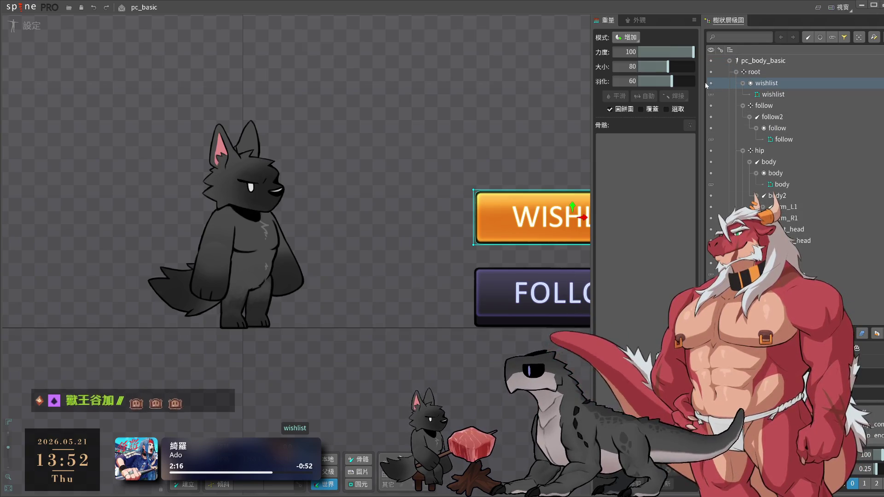
pyautogui.click(709, 84)
pyautogui.click(559, 307)
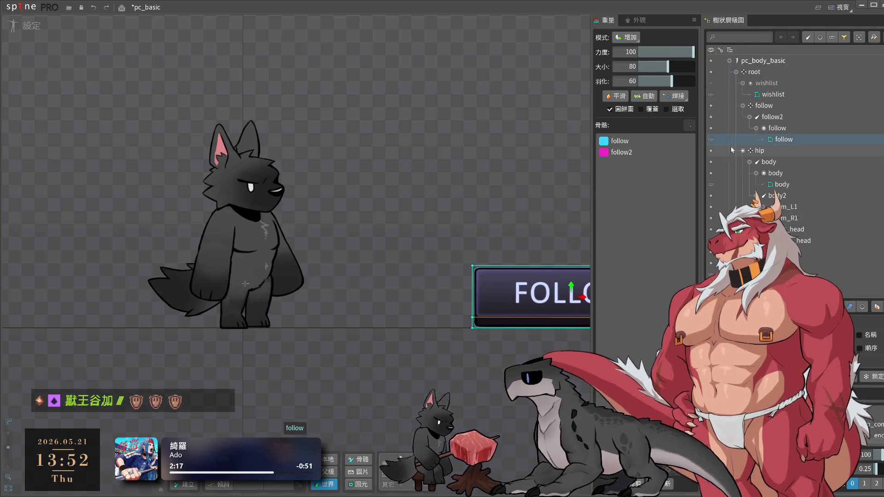
pyautogui.click(711, 128)
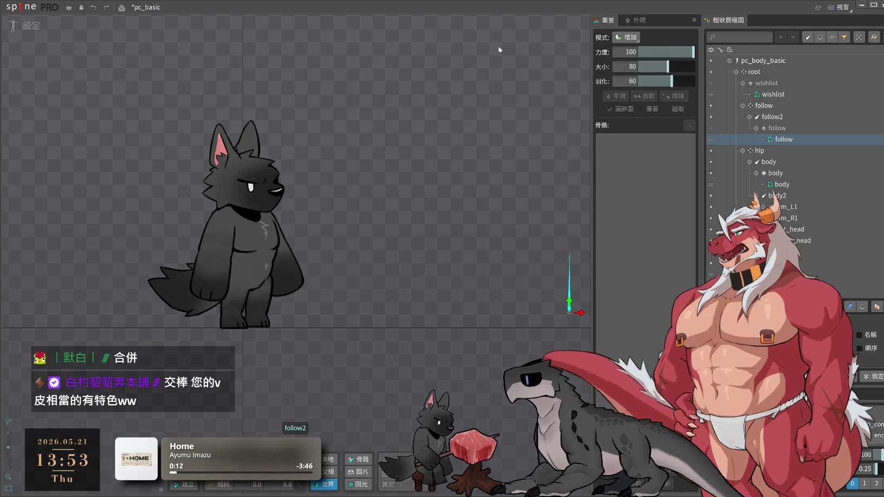
# Save the pc_basic project and bring up the dragon painting in Photoshop
pyautogui.hotkey('ctrl', 's')
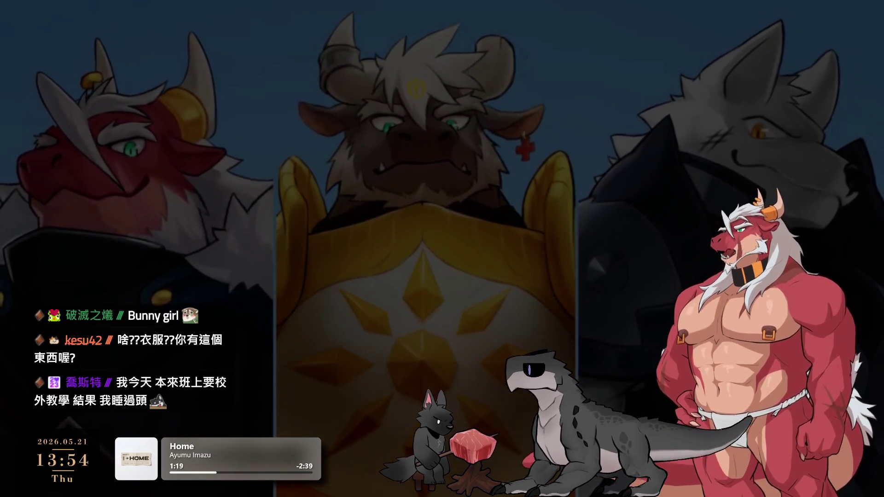
pyautogui.scroll(3, 564, 211)
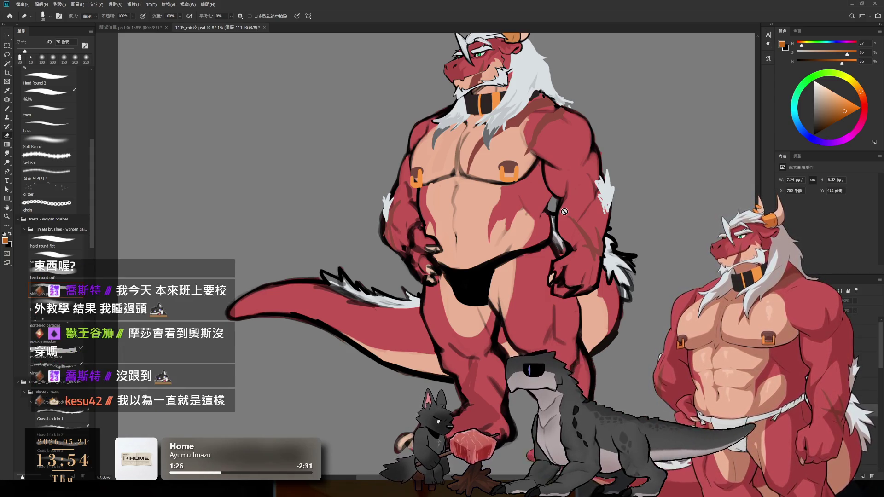
# Set up a new layer with a small near-black smoothie brush for thin lines
pyautogui.press('b')
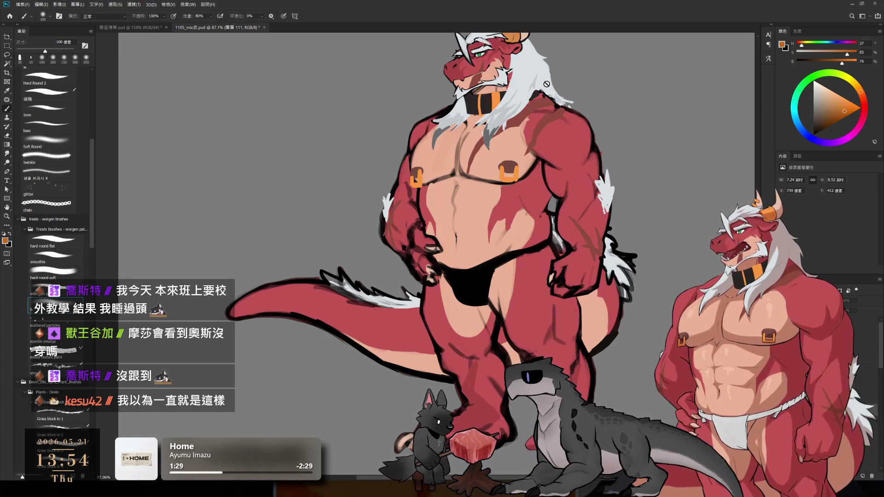
pyautogui.moveTo(551, 210); pyautogui.dragTo(569, 232)
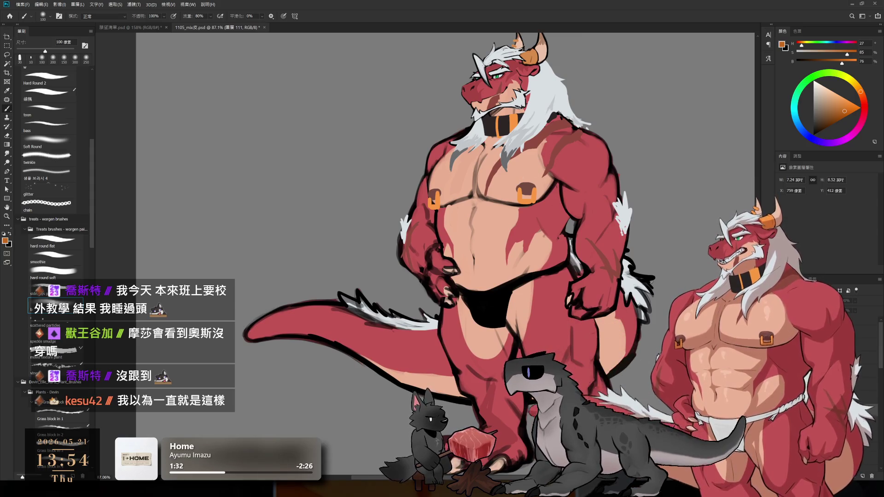
pyautogui.click(862, 475)
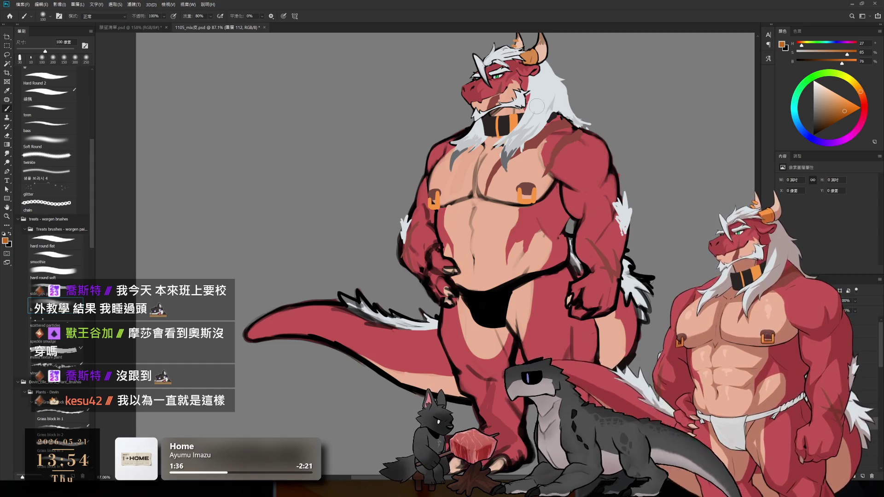
pyautogui.click(69, 254)
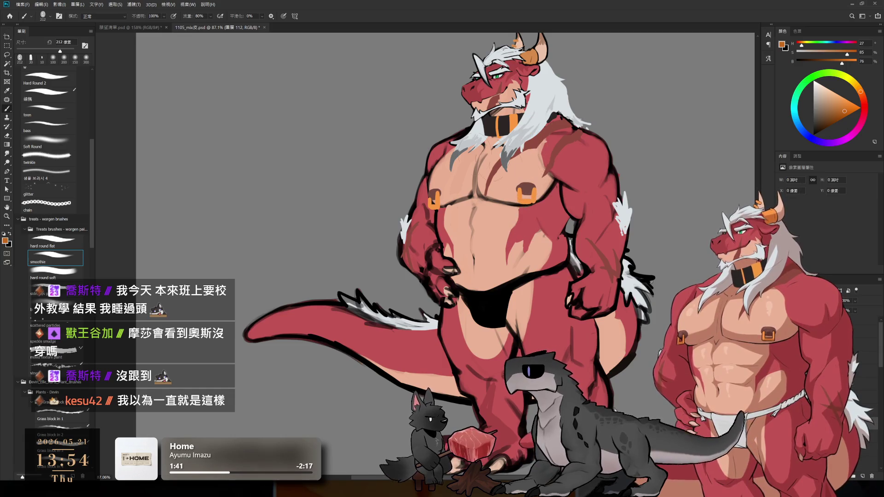
pyautogui.click(813, 130)
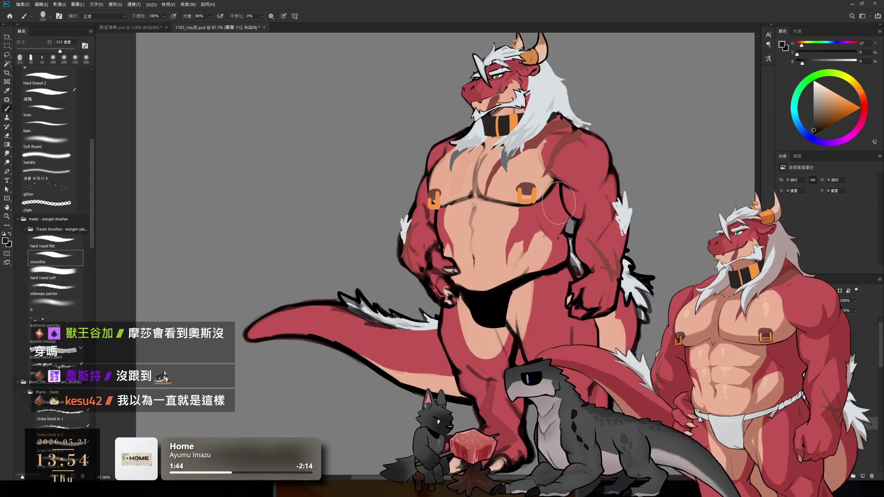
pyautogui.press('[')
pyautogui.press('[')
pyautogui.press('[')
# Paint thin strap lines down the centre and across the right side of the chest
pyautogui.moveTo(474, 128); pyautogui.dragTo(466, 177)
pyautogui.hotkey('ctrl', 'z')
pyautogui.moveTo(474, 126); pyautogui.dragTo(467, 177)
pyautogui.moveTo(515, 132)
pyautogui.mouseDown()
pyautogui.moveTo(496, 181)
pyautogui.moveTo(481, 189)
pyautogui.moveTo(496, 180)
pyautogui.mouseUp()
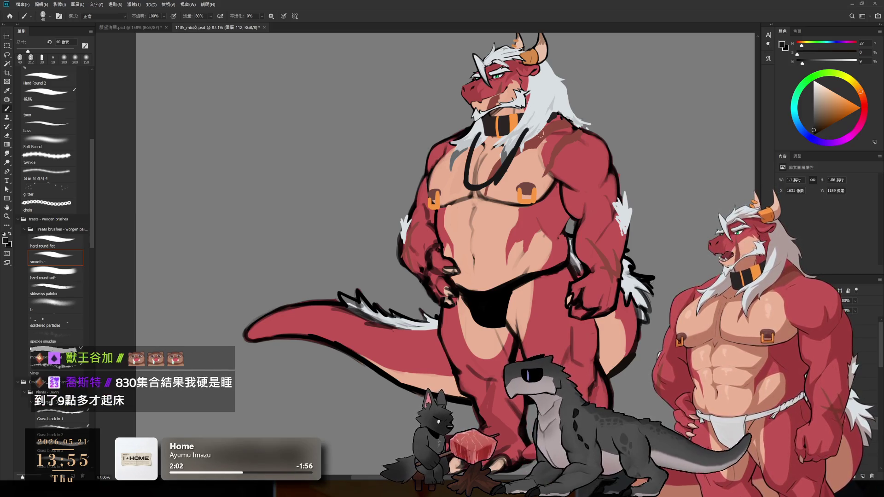
pyautogui.press('e')
pyautogui.moveTo(520, 131)
pyautogui.mouseDown()
pyautogui.moveTo(501, 168)
pyautogui.moveTo(552, 115)
pyautogui.mouseUp()
pyautogui.press('b')
pyautogui.moveTo(511, 159)
pyautogui.mouseDown()
pyautogui.moveTo(548, 127)
pyautogui.moveTo(573, 126)
pyautogui.mouseUp()
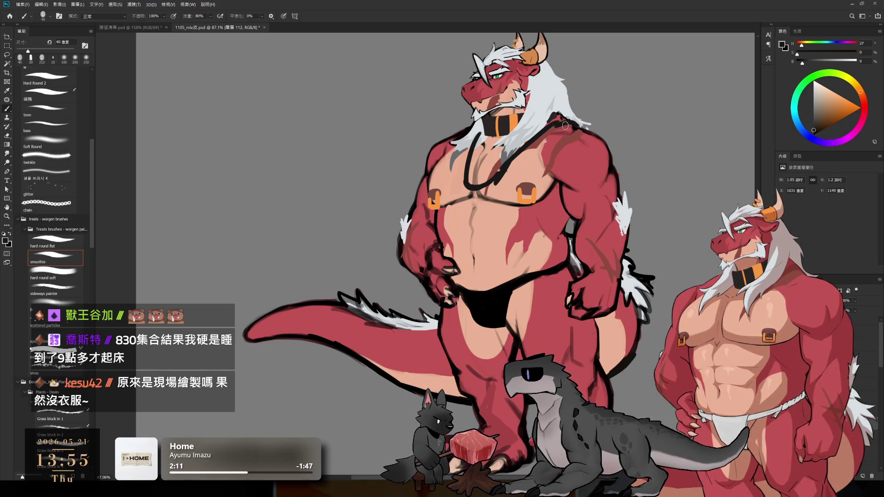
# Redraw the neck strap and paint a strap down the left chest over the orange ring
pyautogui.moveTo(473, 124)
pyautogui.mouseDown()
pyautogui.moveTo(441, 180)
pyautogui.moveTo(461, 166)
pyautogui.mouseUp()
pyautogui.press('e')
pyautogui.moveTo(479, 134); pyautogui.dragTo(467, 184)
pyautogui.press('b')
pyautogui.moveTo(474, 135); pyautogui.dragTo(462, 184)
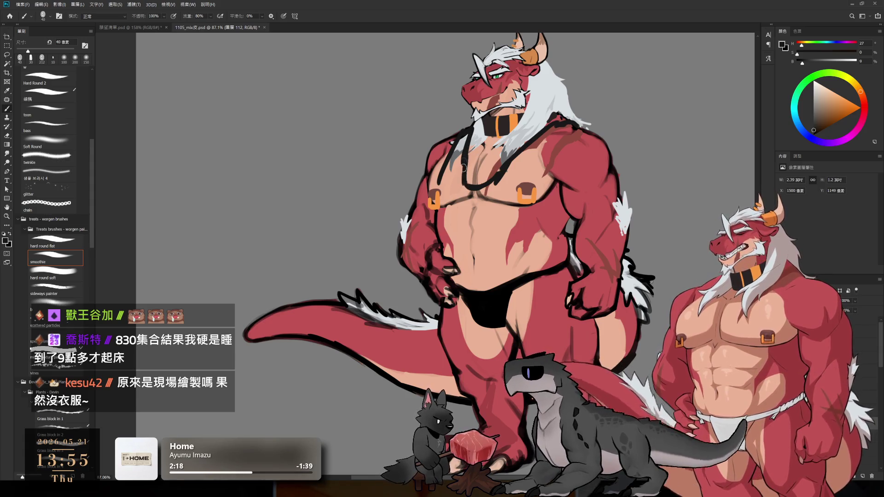
pyautogui.moveTo(440, 152); pyautogui.dragTo(442, 252)
pyautogui.hotkey('ctrl', 'z')
pyautogui.moveTo(441, 173); pyautogui.dragTo(437, 246)
pyautogui.hotkey('ctrl', 'z')
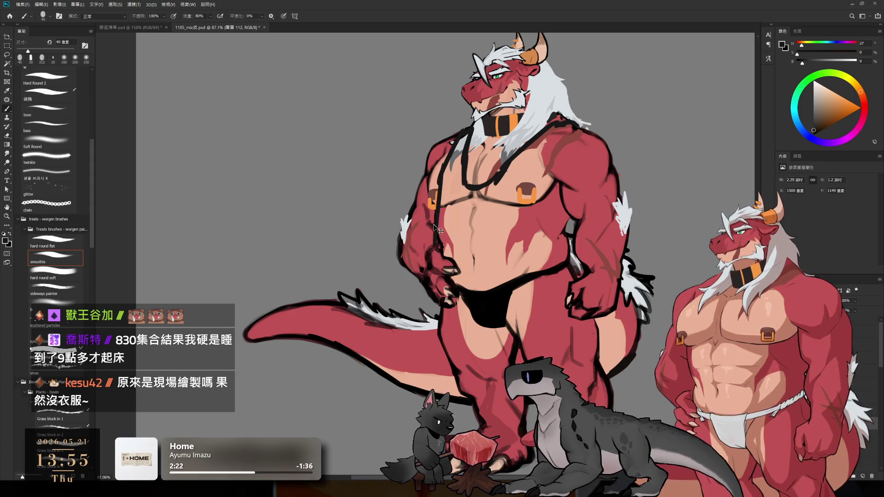
pyautogui.hotkey('ctrl', 'z')
pyautogui.moveTo(435, 172)
pyautogui.mouseDown()
pyautogui.moveTo(450, 276)
pyautogui.moveTo(441, 289)
pyautogui.mouseUp()
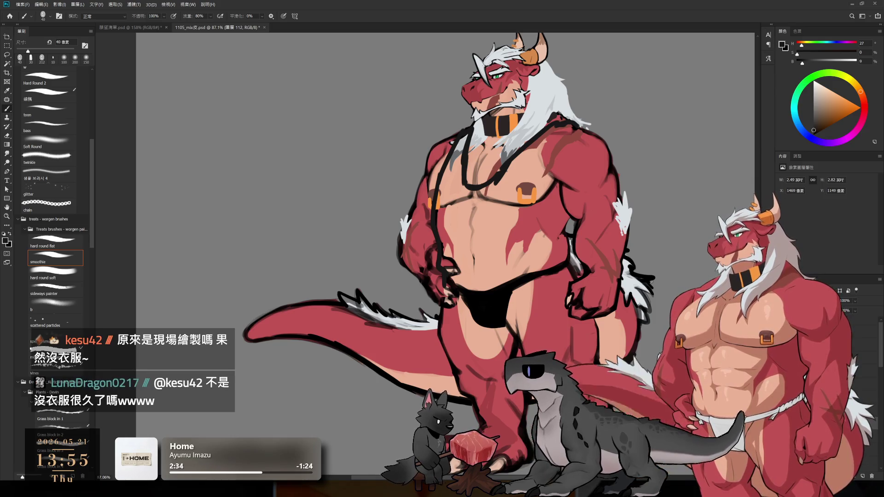
# Add short harness strokes along the bottom and near the shoulder
pyautogui.press('e')
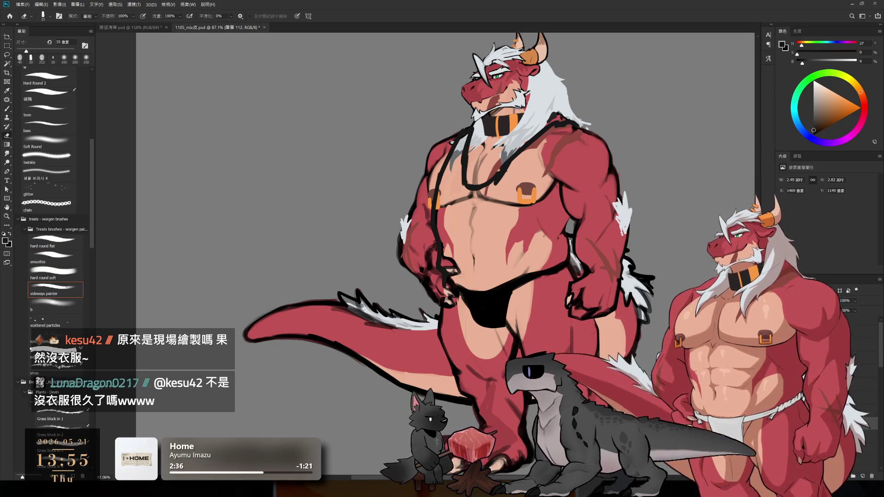
pyautogui.press('b')
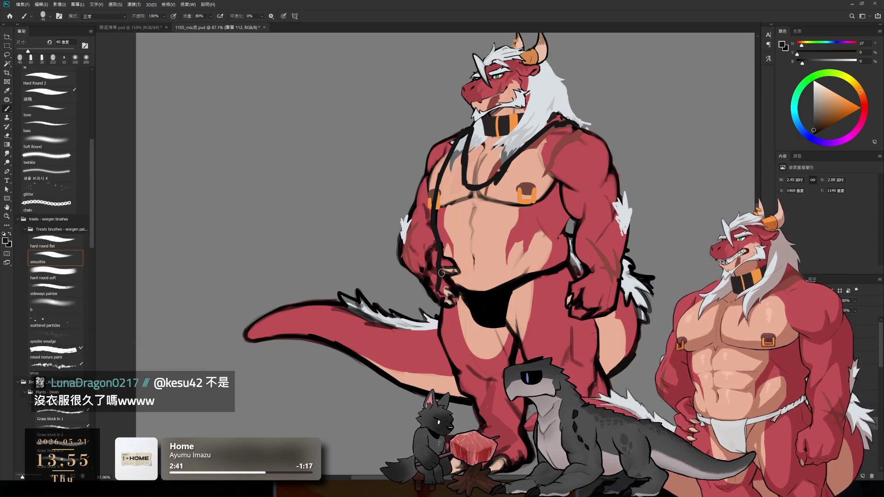
pyautogui.moveTo(436, 311)
pyautogui.mouseDown()
pyautogui.moveTo(521, 326)
pyautogui.moveTo(558, 305)
pyautogui.mouseUp()
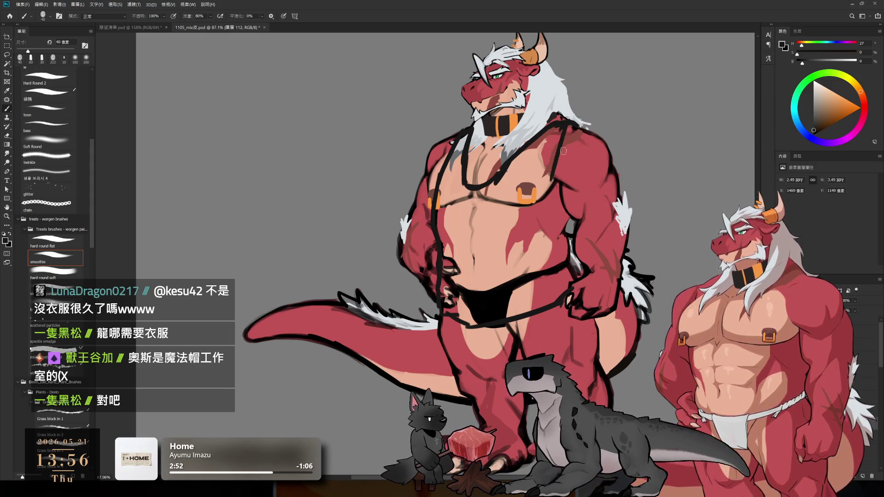
pyautogui.press('e')
pyautogui.press('b')
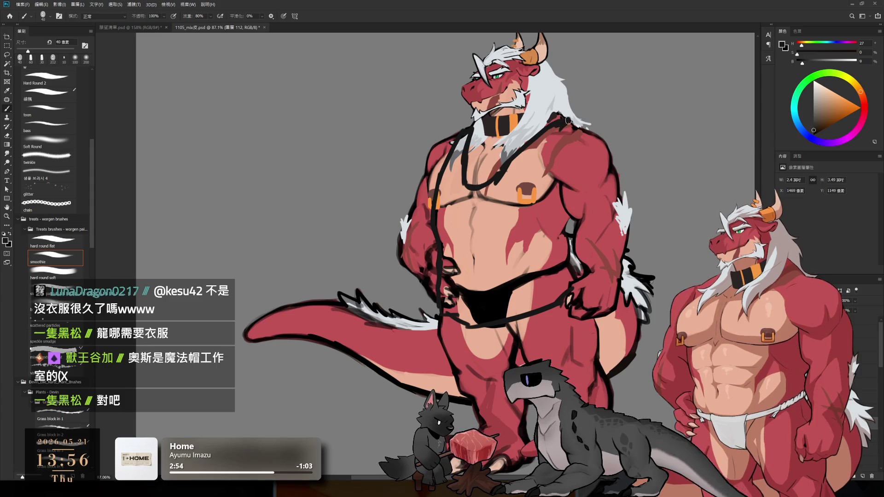
pyautogui.moveTo(569, 120); pyautogui.dragTo(552, 138)
pyautogui.press(']')
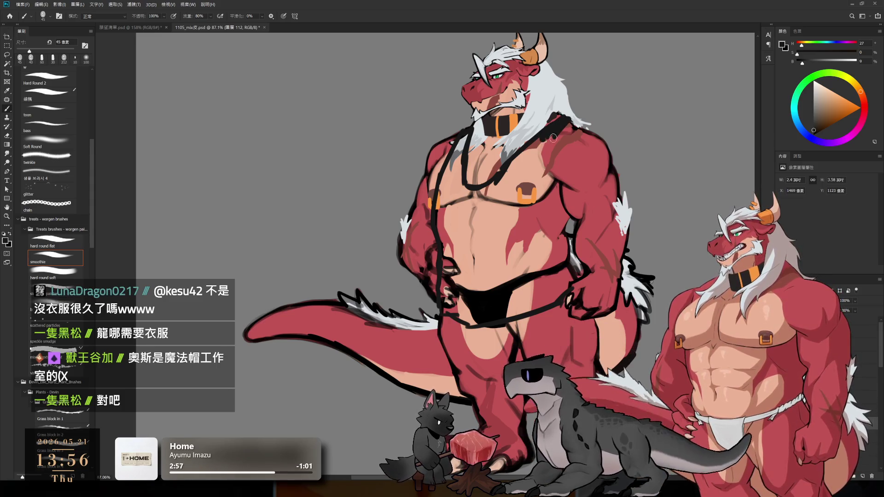
pyautogui.press('e')
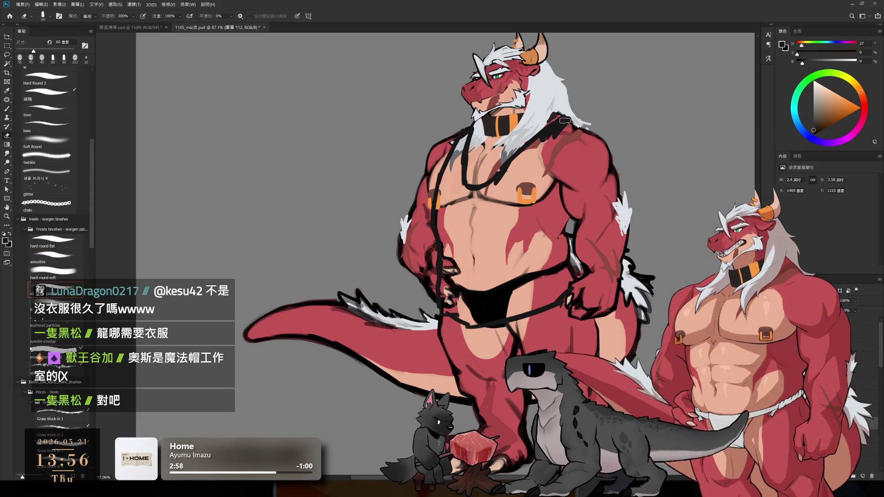
pyautogui.press('b')
pyautogui.moveTo(547, 140)
pyautogui.mouseDown()
pyautogui.moveTo(522, 232)
pyautogui.moveTo(555, 257)
pyautogui.mouseUp()
# Redraw the lower strap down to the hip and the vertical chest strap
pyautogui.hotkey('ctrl', 'z')
pyautogui.moveTo(521, 228); pyautogui.dragTo(553, 276)
pyautogui.hotkey('ctrl', 'z')
pyautogui.moveTo(524, 232); pyautogui.dragTo(564, 268)
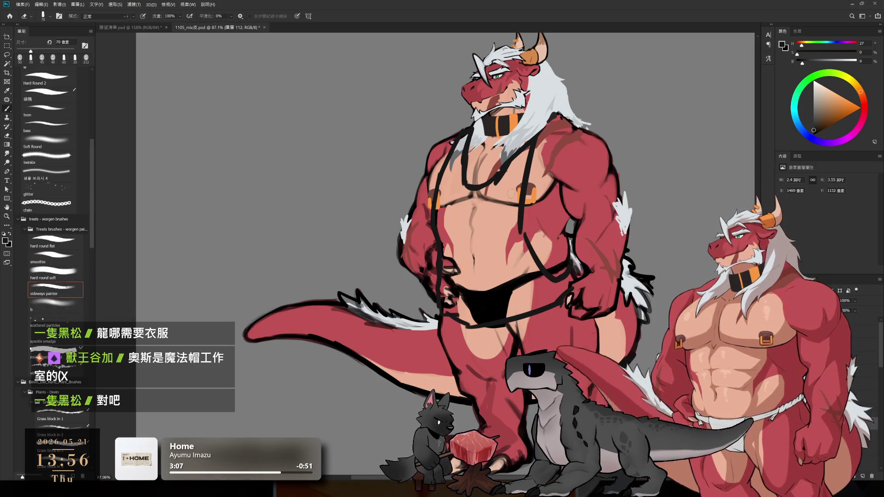
pyautogui.hotkey('ctrl', 'z')
pyautogui.moveTo(520, 189); pyautogui.dragTo(528, 248)
pyautogui.hotkey('ctrl', 'z')
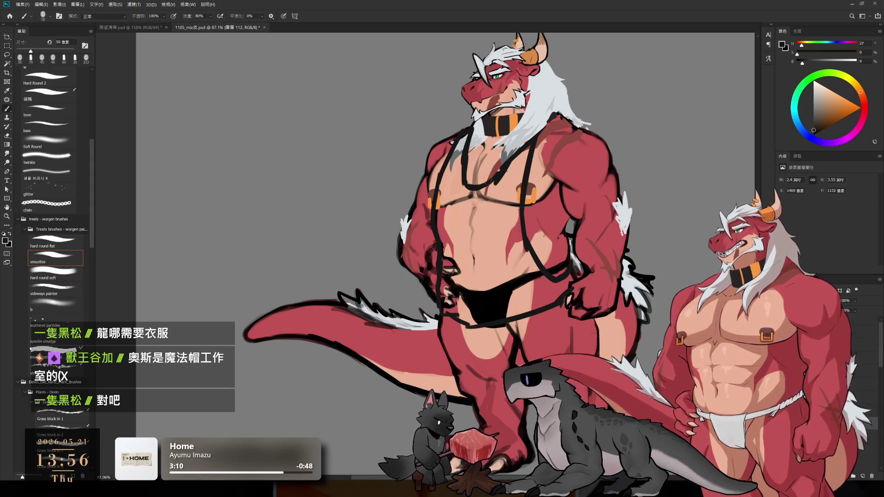
# With a larger brush, paint a bold wide black band down the left chest to the loincloth
pyautogui.press(']')
pyautogui.moveTo(458, 139)
pyautogui.mouseDown()
pyautogui.moveTo(445, 186)
pyautogui.moveTo(449, 263)
pyautogui.moveTo(458, 156)
pyautogui.moveTo(457, 255)
pyautogui.mouseUp()
pyautogui.press(']')
pyautogui.press(']')
pyautogui.press(']')
pyautogui.moveTo(452, 131)
pyautogui.mouseDown()
pyautogui.moveTo(456, 255)
pyautogui.moveTo(444, 307)
pyautogui.moveTo(455, 219)
pyautogui.moveTo(481, 184)
pyautogui.moveTo(507, 173)
pyautogui.moveTo(484, 202)
pyautogui.moveTo(511, 166)
pyautogui.moveTo(510, 186)
pyautogui.mouseUp()
pyautogui.press(']')
pyautogui.press('[')
pyautogui.press('[')
pyautogui.press('[')
pyautogui.press('[')
# Fill the vest black from the neck down to the waist, widening it at the waist
pyautogui.moveTo(550, 115); pyautogui.dragTo(535, 145)
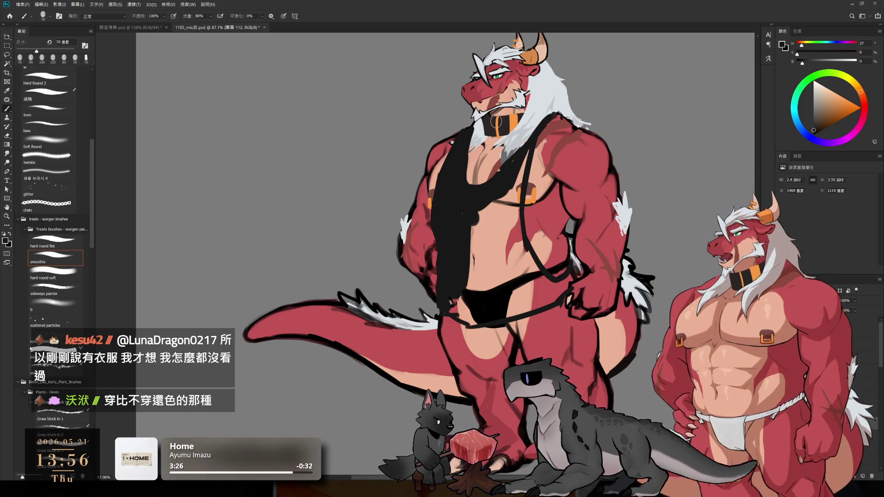
pyautogui.press('e')
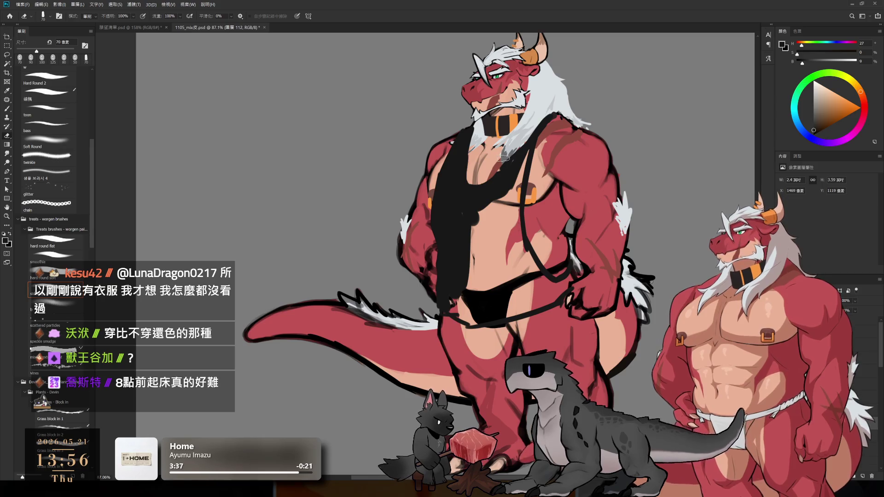
pyautogui.press('b')
pyautogui.moveTo(531, 145); pyautogui.dragTo(513, 251)
pyautogui.moveTo(508, 187)
pyautogui.mouseDown()
pyautogui.moveTo(453, 306)
pyautogui.moveTo(460, 317)
pyautogui.moveTo(474, 258)
pyautogui.moveTo(506, 216)
pyautogui.moveTo(529, 276)
pyautogui.moveTo(501, 252)
pyautogui.mouseUp()
pyautogui.press(']')
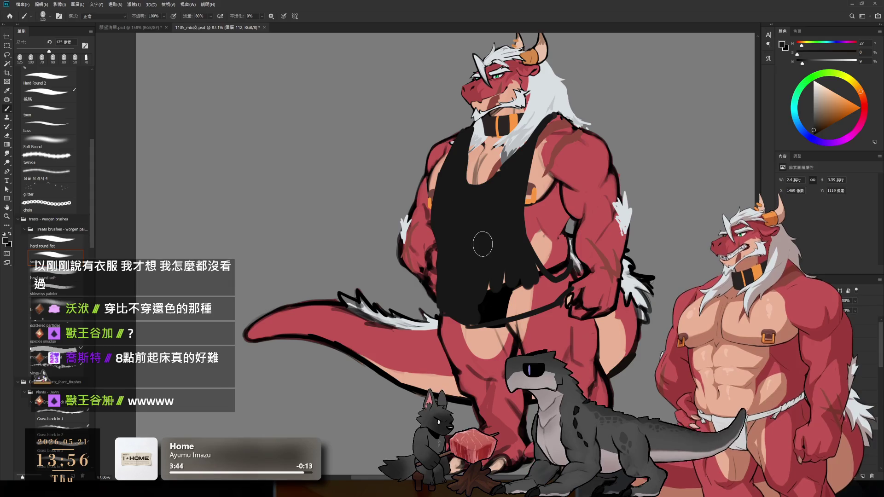
pyautogui.moveTo(492, 289)
pyautogui.mouseDown()
pyautogui.moveTo(504, 304)
pyautogui.moveTo(470, 321)
pyautogui.moveTo(546, 292)
pyautogui.moveTo(529, 273)
pyautogui.moveTo(572, 277)
pyautogui.moveTo(555, 289)
pyautogui.mouseUp()
pyautogui.press('[')
pyautogui.press('[')
pyautogui.press('[')
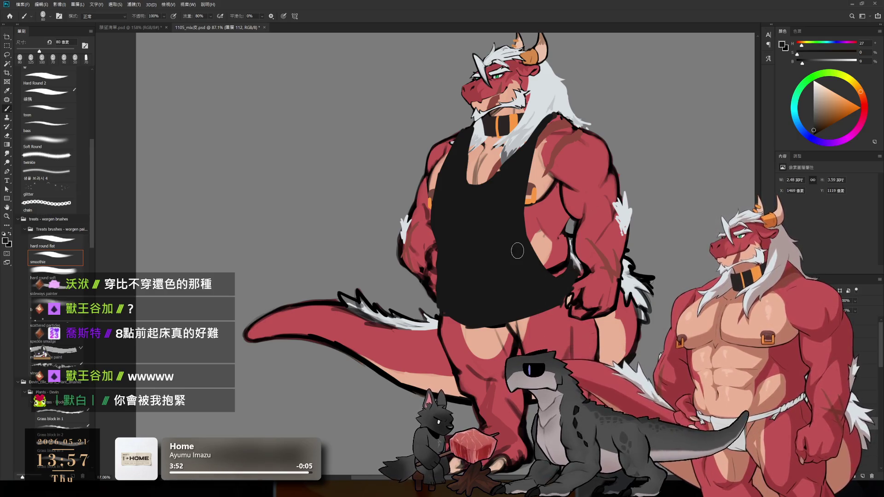
# On the other layer, paint a black brief shape over the crotch, then pick a lighter grey
pyautogui.keyDown('ctrl'); pyautogui.click(573, 280); pyautogui.keyUp('ctrl')
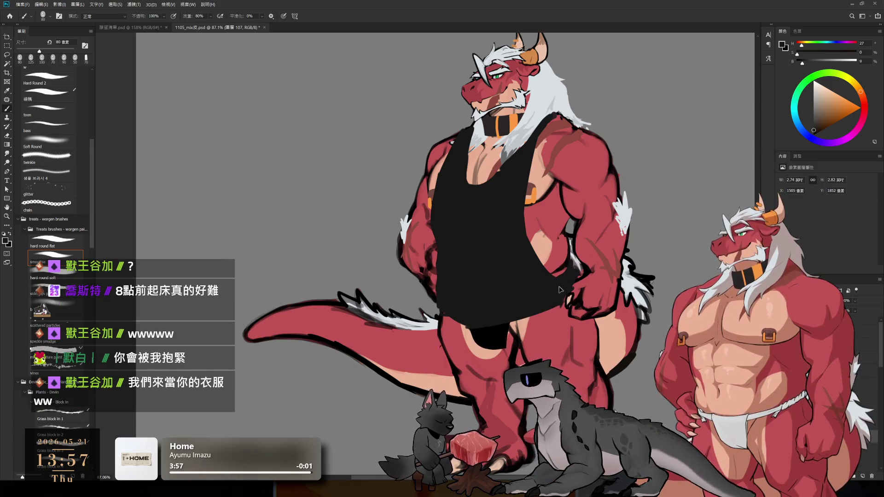
pyautogui.moveTo(460, 327); pyautogui.dragTo(504, 384)
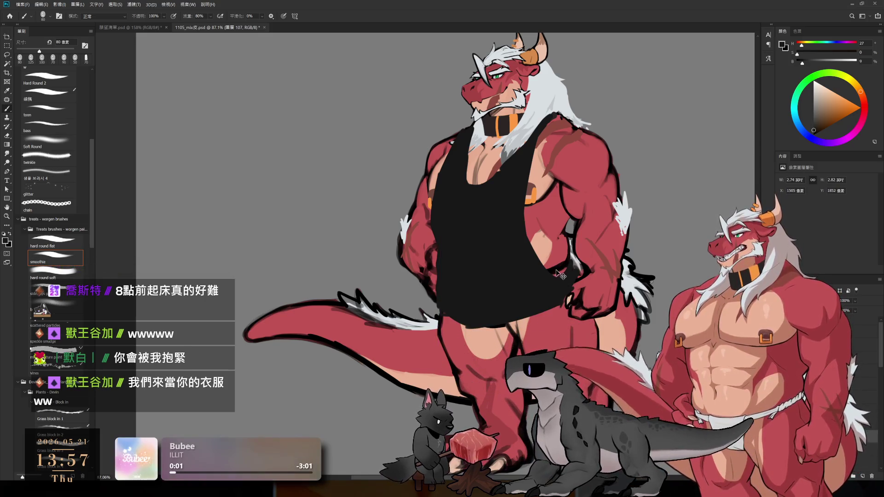
pyautogui.press('e')
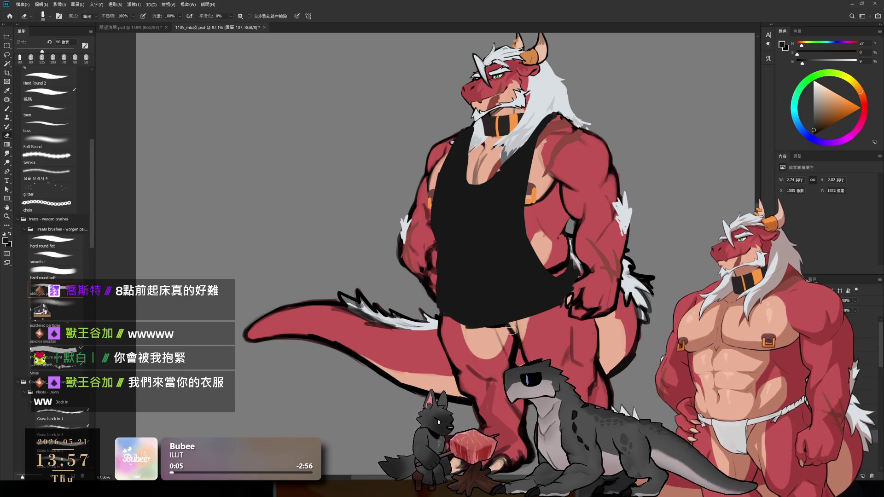
pyautogui.press('b')
pyautogui.click(812, 96)
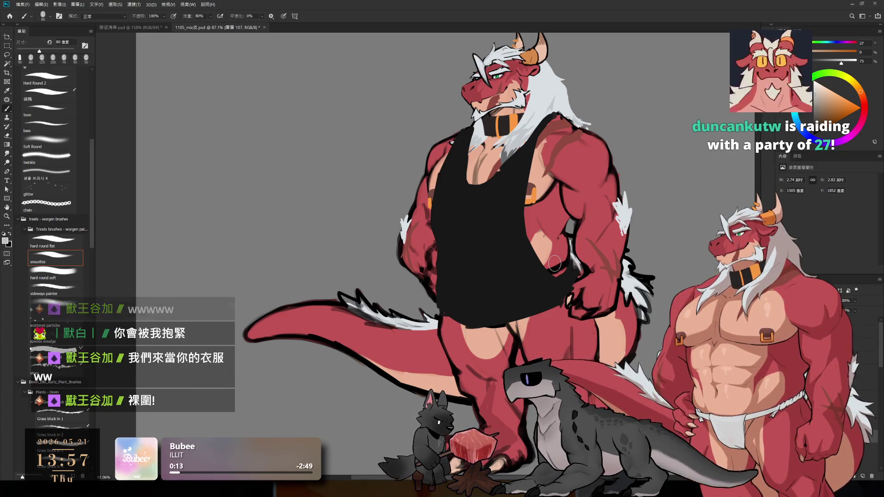
# Return to the tank-top layer, shrink the brush slightly, and sample the vest's black
pyautogui.keyDown('ctrl'); pyautogui.click(505, 262); pyautogui.keyUp('ctrl')
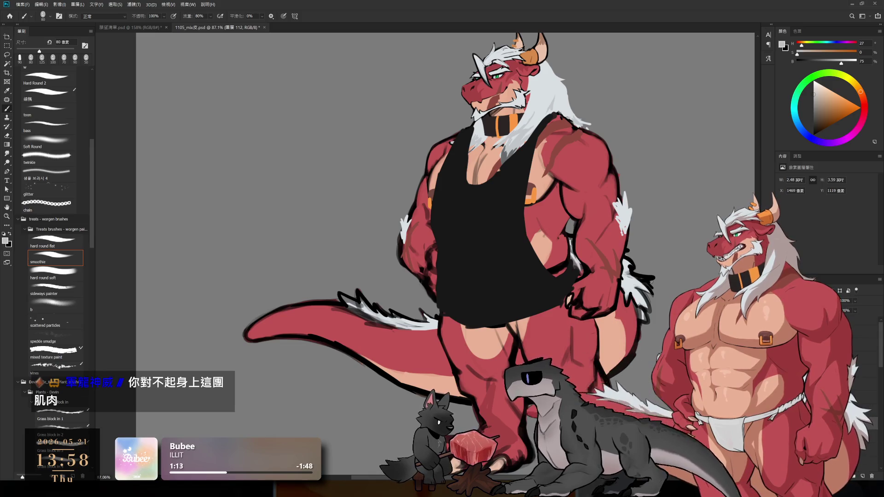
pyautogui.press('[')
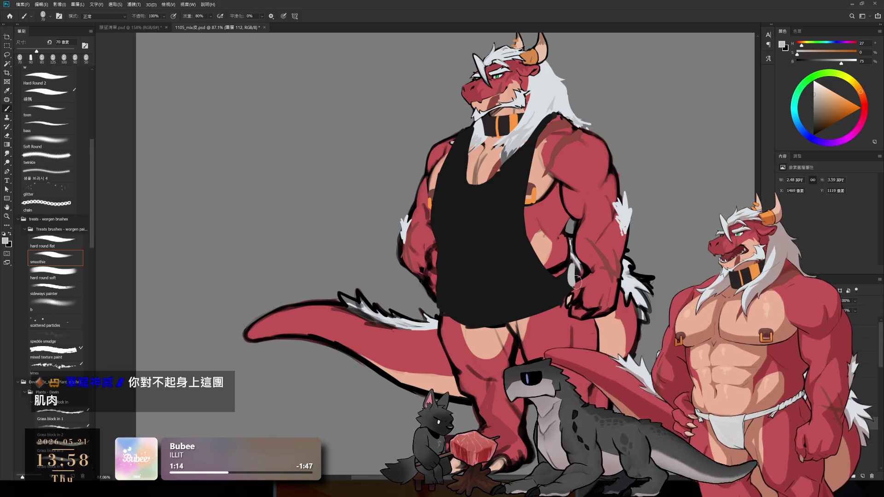
pyautogui.keyDown('alt'); pyautogui.click(580, 269); pyautogui.keyUp('alt')
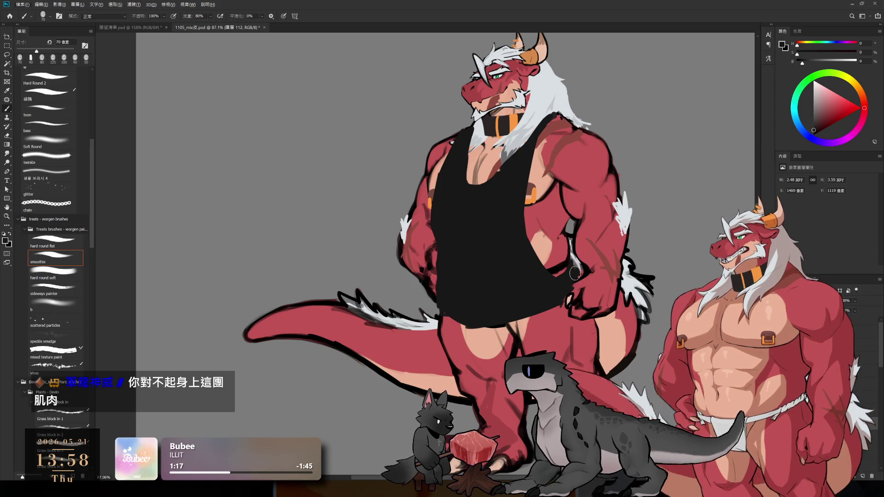
# Paint black over the grey patch beside the arm and along the tank-top edge, erasing with a hard round tip
pyautogui.moveTo(575, 274); pyautogui.dragTo(574, 229)
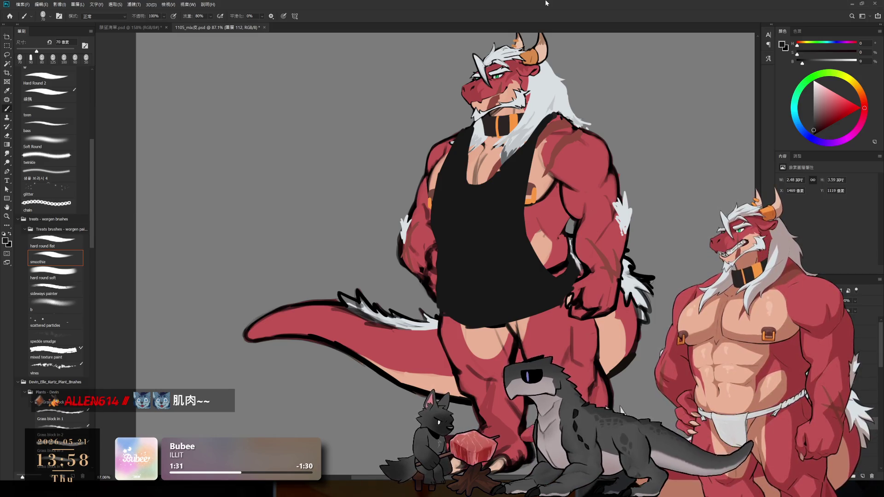
pyautogui.press('e')
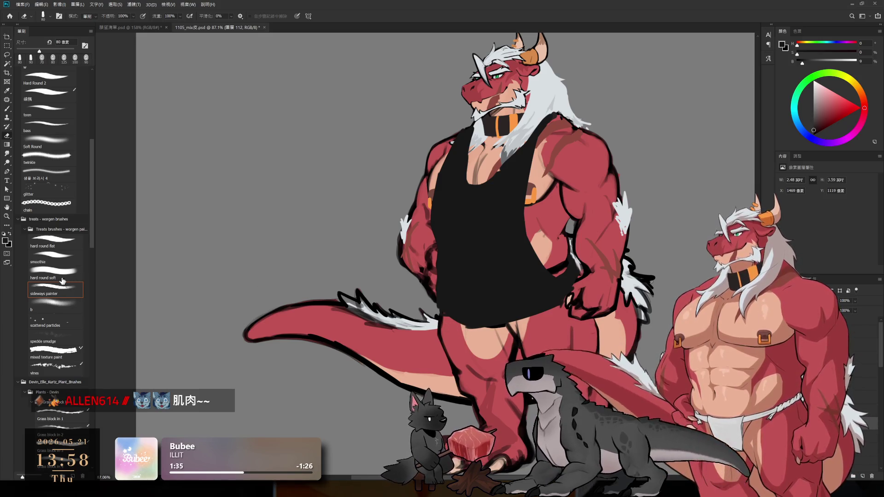
pyautogui.click(53, 82)
pyautogui.press('b')
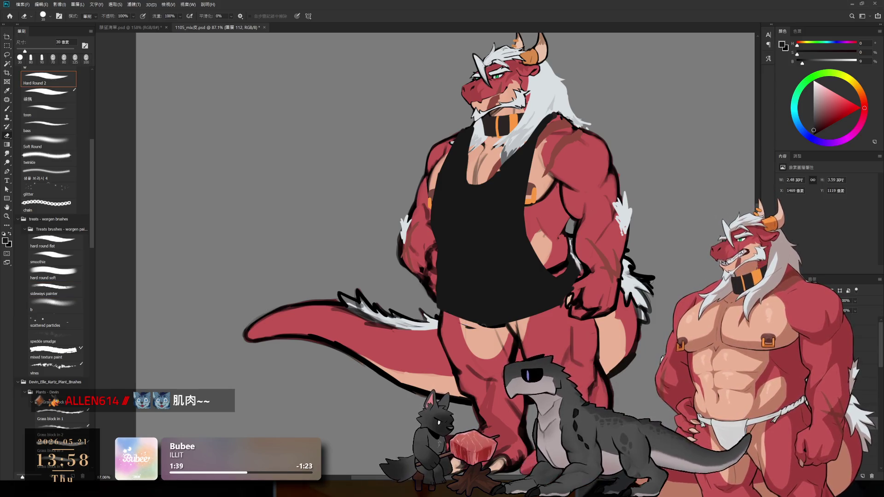
pyautogui.moveTo(447, 253)
pyautogui.mouseDown()
pyautogui.moveTo(438, 234)
pyautogui.moveTo(446, 265)
pyautogui.moveTo(436, 298)
pyautogui.mouseUp()
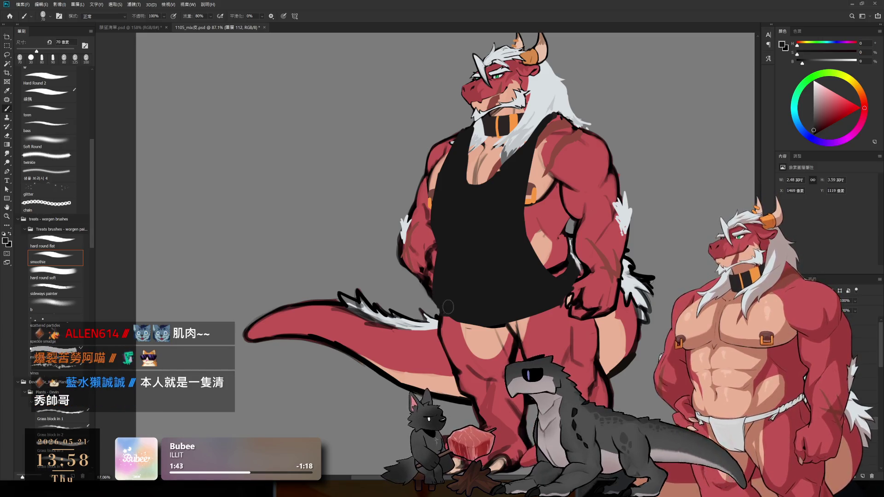
pyautogui.press('e')
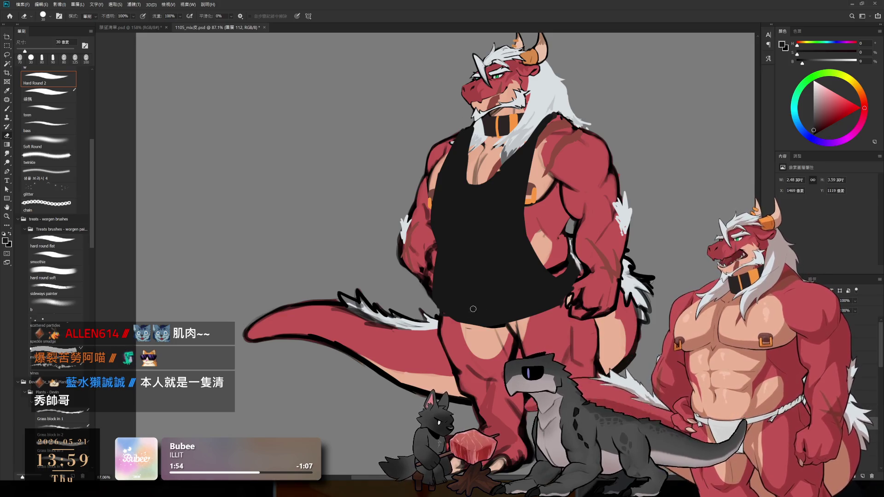
pyautogui.press('b')
pyautogui.press('e')
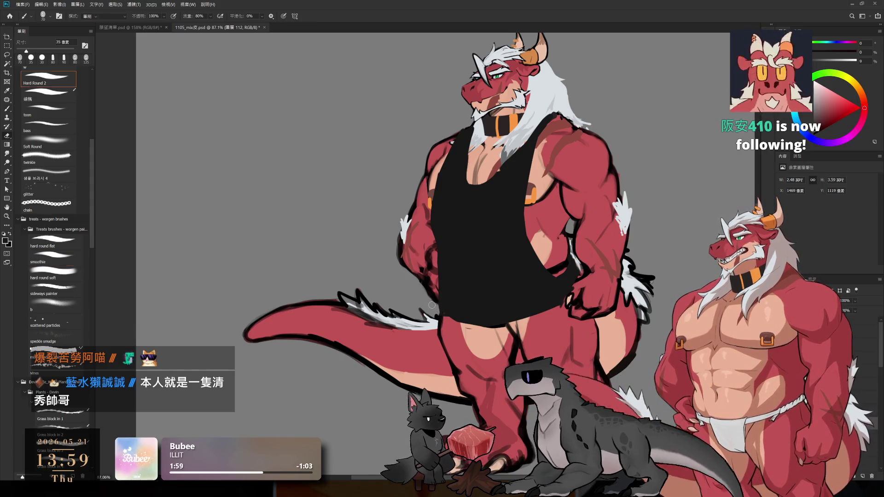
pyautogui.press('b')
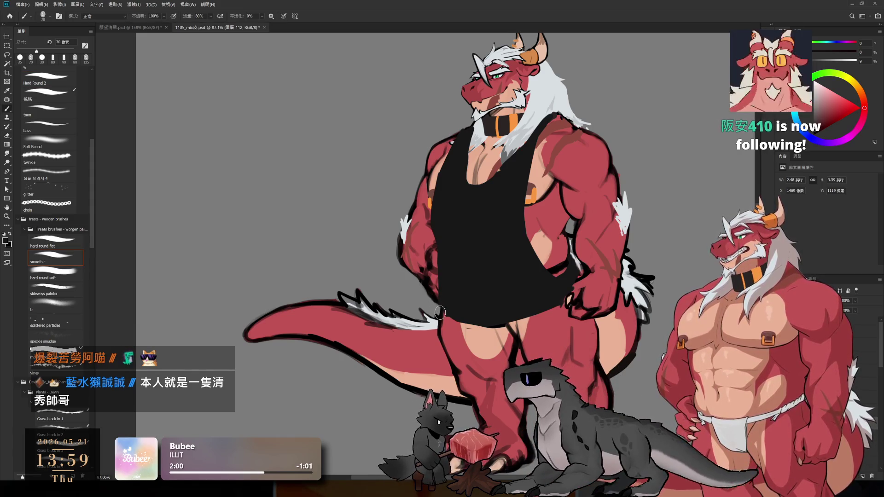
pyautogui.press('e')
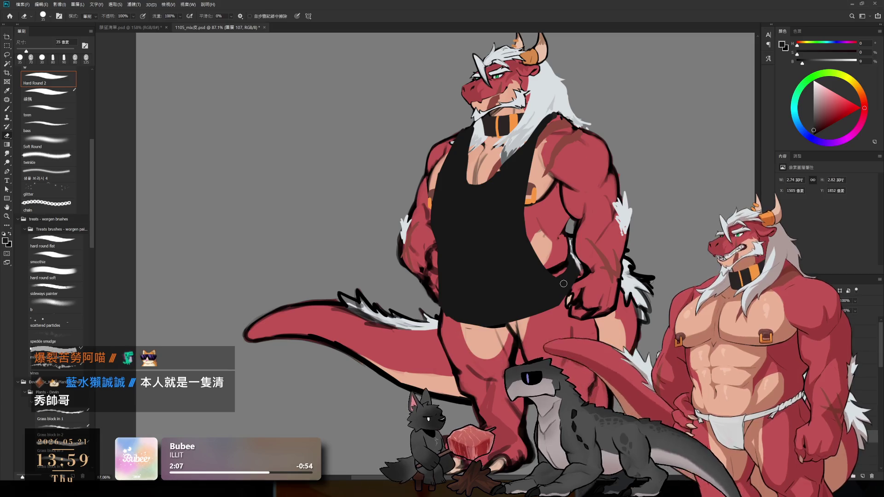
# Extend the grey stroke along the tank-top edge, then switch to a 15 px near-black brush
pyautogui.press('b')
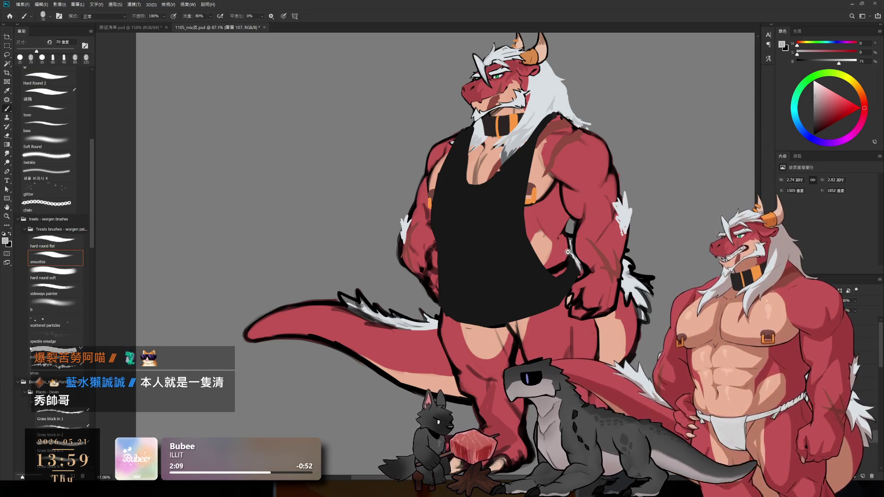
pyautogui.scroll(2, 567, 252)
pyautogui.moveTo(564, 266); pyautogui.dragTo(539, 261)
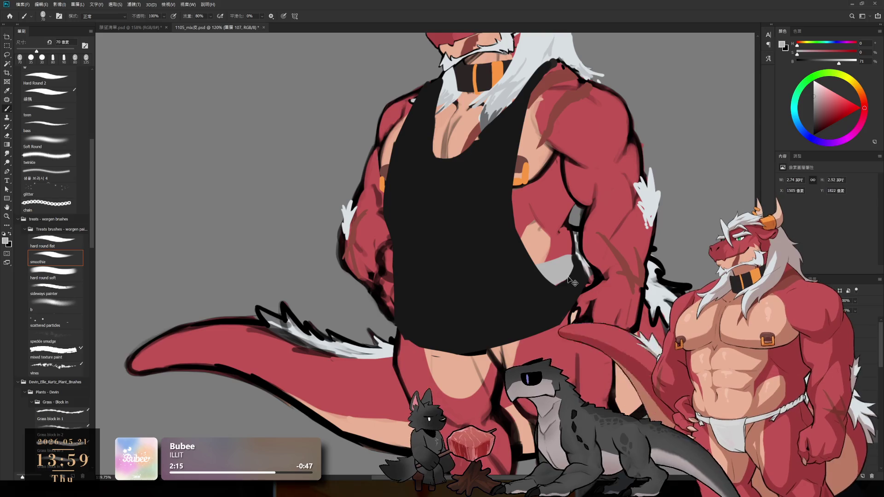
pyautogui.press('e')
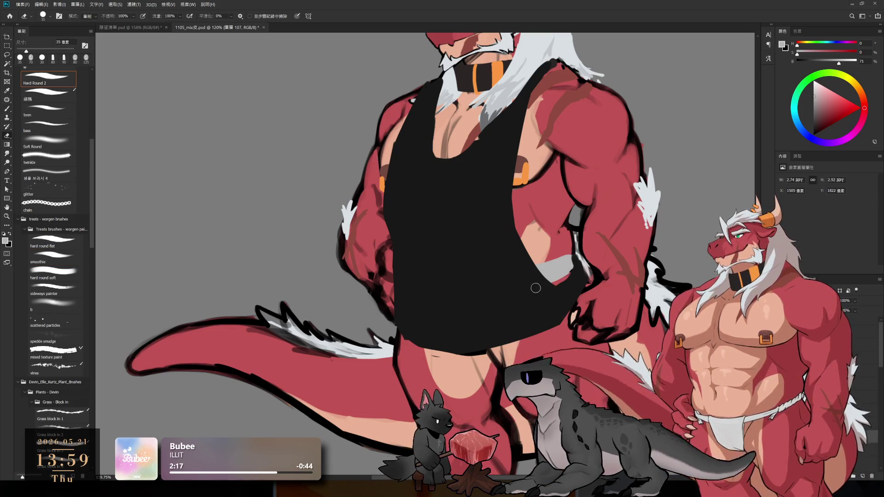
pyautogui.moveTo(535, 288)
pyautogui.mouseDown()
pyautogui.moveTo(598, 258)
pyautogui.moveTo(547, 285)
pyautogui.mouseUp()
pyautogui.press('[')
pyautogui.press('[')
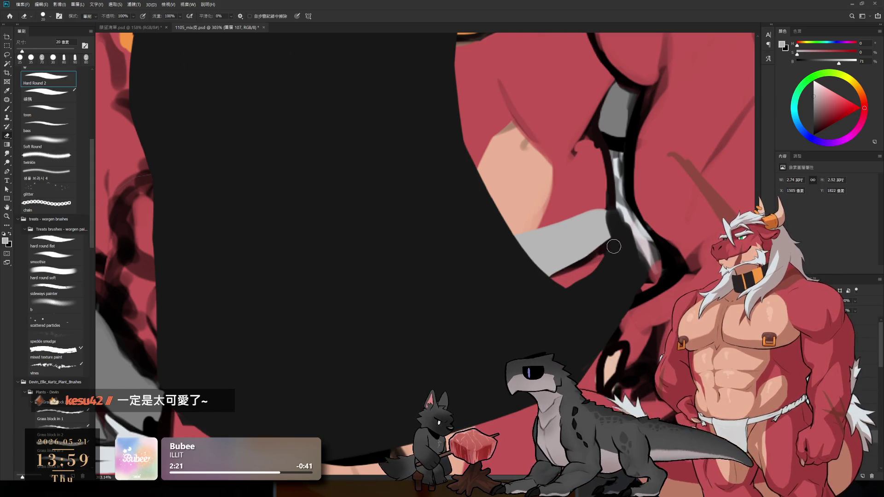
pyautogui.press('b')
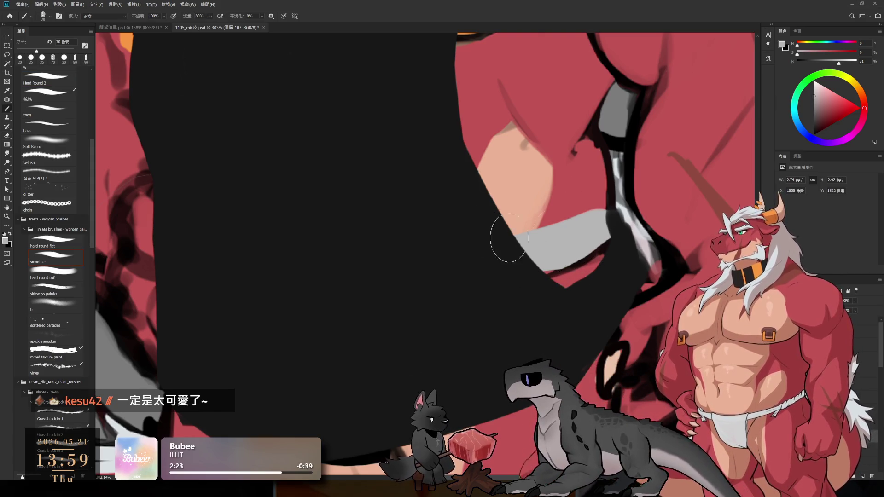
pyautogui.keyDown('alt'); pyautogui.click(598, 202); pyautogui.keyUp('alt')
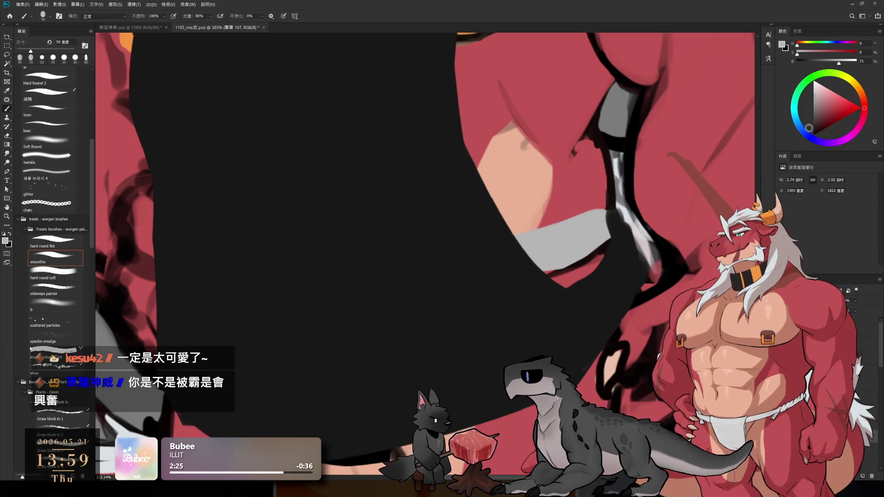
pyautogui.press('[')
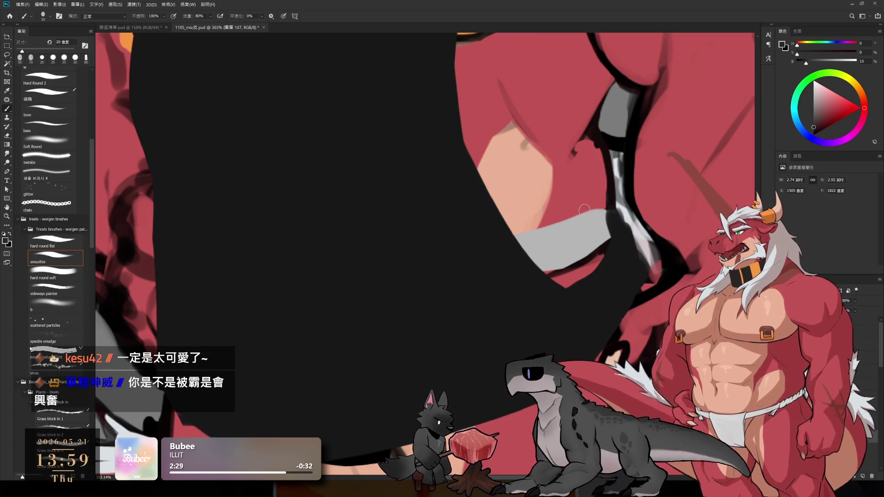
pyautogui.press('[')
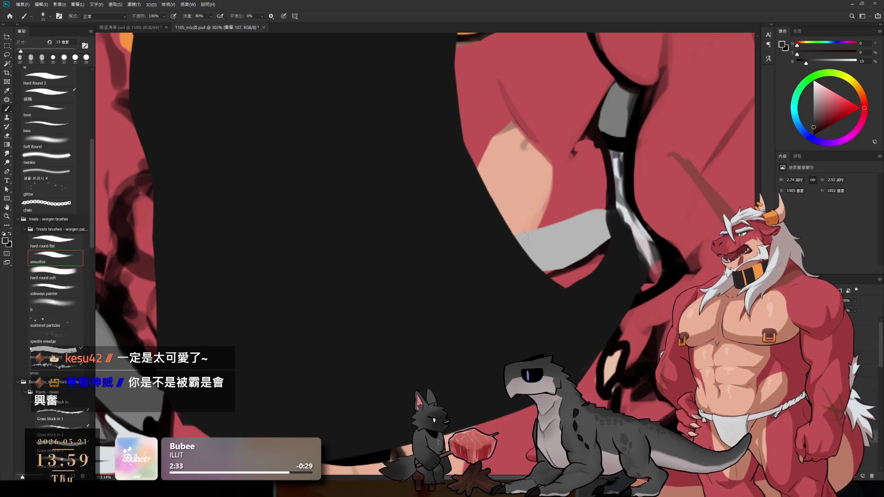
# Outline the grey band's upper and lower edges in pure black with a 20 px brush
pyautogui.moveTo(515, 236); pyautogui.dragTo(593, 210)
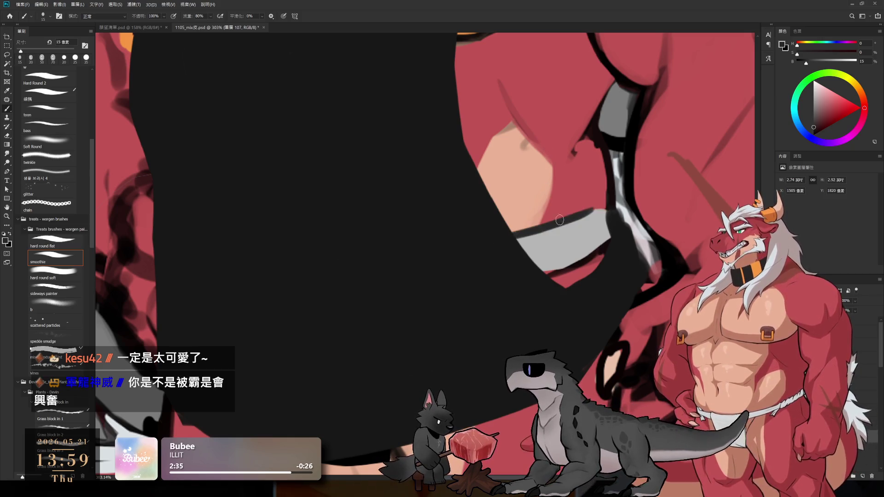
pyautogui.moveTo(543, 276); pyautogui.dragTo(606, 244)
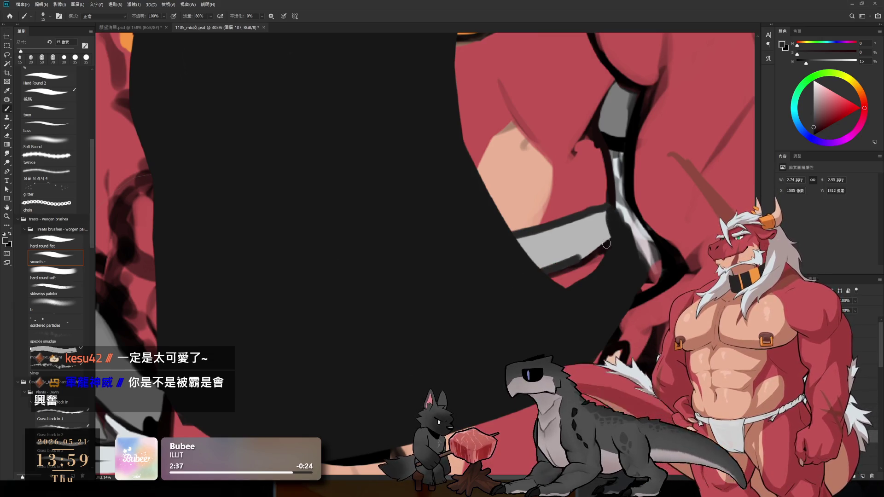
pyautogui.hotkey('ctrl', 'z')
pyautogui.moveTo(544, 273); pyautogui.dragTo(583, 251)
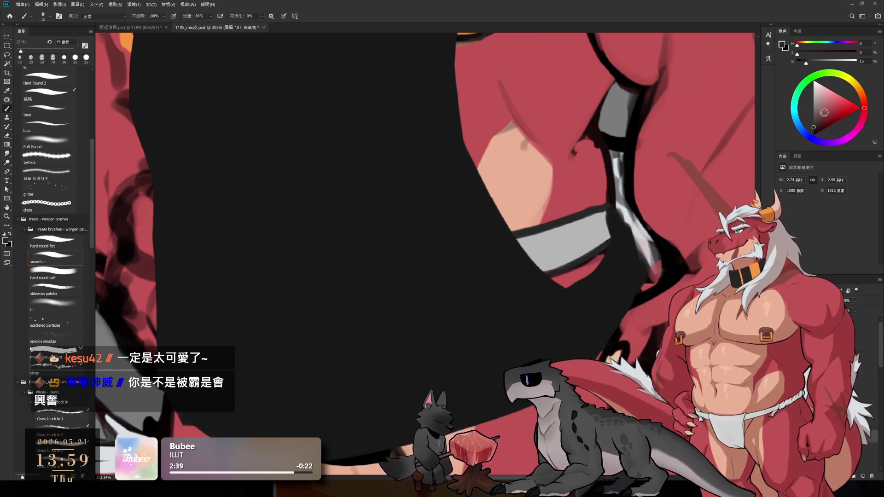
pyautogui.keyDown('alt'); pyautogui.click(584, 258); pyautogui.keyUp('alt')
pyautogui.moveTo(541, 274); pyautogui.dragTo(612, 238)
pyautogui.hotkey('ctrl', 'z')
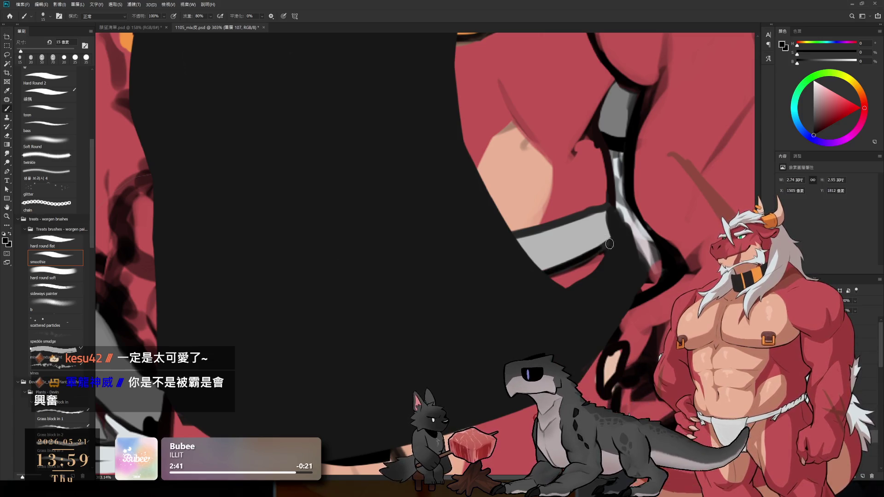
pyautogui.press(']')
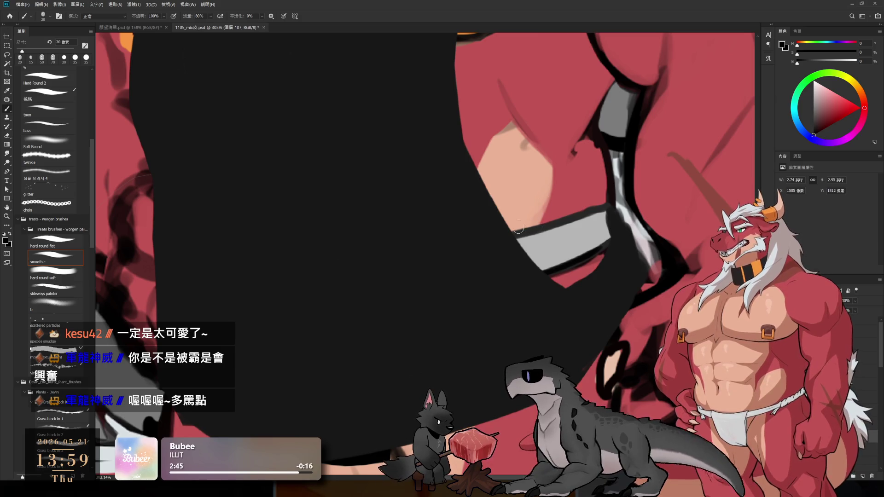
pyautogui.moveTo(507, 232); pyautogui.dragTo(611, 210)
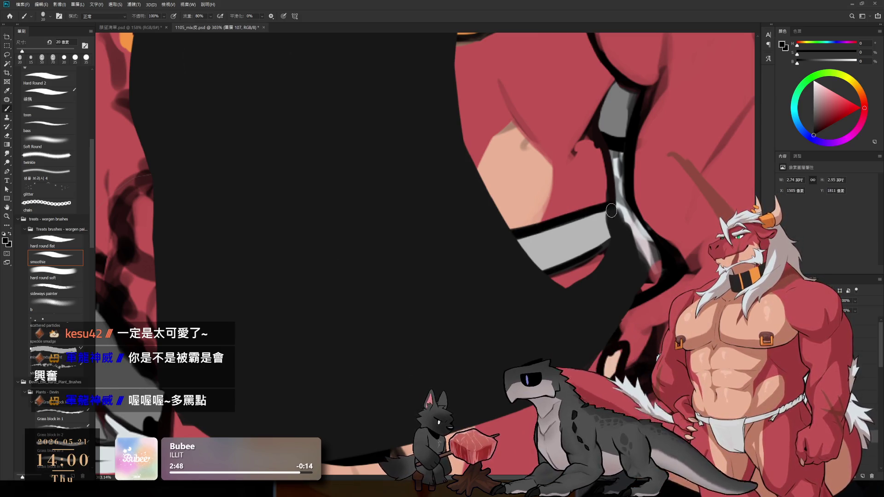
pyautogui.scroll(-10, 615, 251)
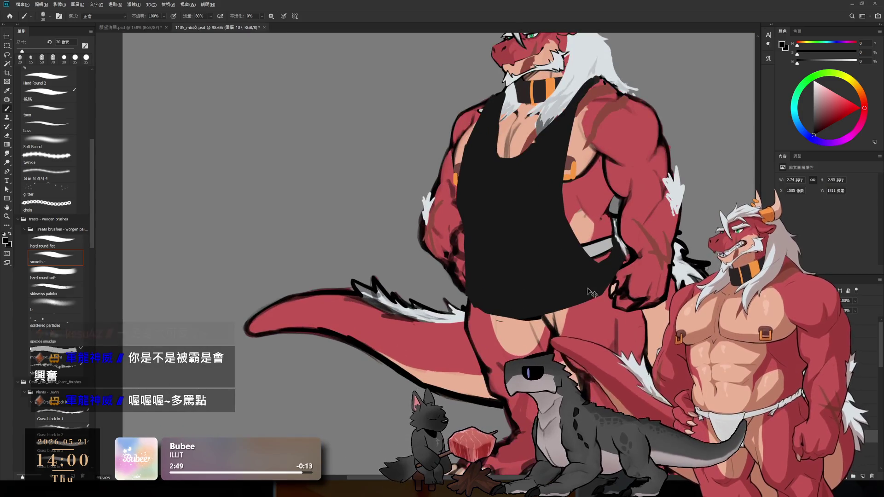
# Erase stray black back to red, sample the tank top's dark colour, and fill the red gap
pyautogui.scroll(-3, 602, 267)
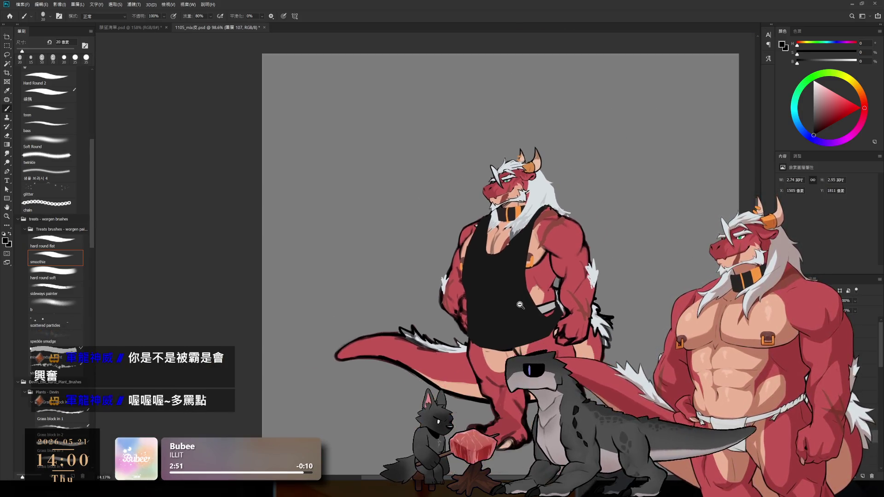
pyautogui.scroll(8, 562, 296)
pyautogui.moveTo(573, 311)
pyautogui.mouseDown()
pyautogui.moveTo(574, 243)
pyautogui.moveTo(561, 266)
pyautogui.moveTo(601, 242)
pyautogui.mouseUp()
pyautogui.press('e')
pyautogui.moveTo(582, 276); pyautogui.dragTo(603, 249)
pyautogui.press('b')
pyautogui.keyDown('alt'); pyautogui.click(553, 319); pyautogui.keyUp('alt')
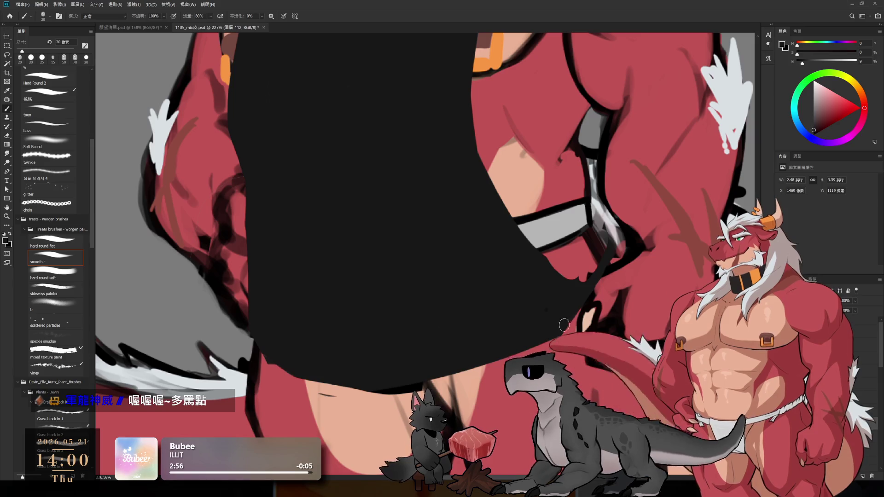
pyautogui.press(']')
pyautogui.moveTo(595, 315); pyautogui.dragTo(573, 307)
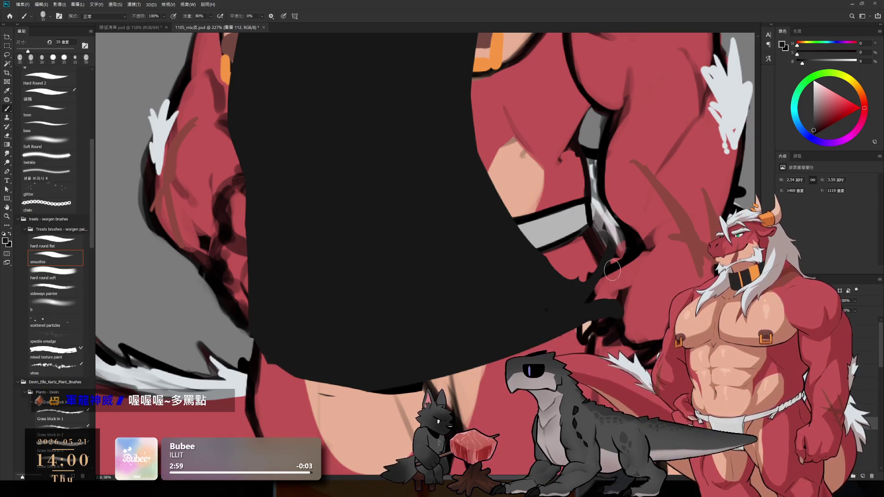
pyautogui.moveTo(593, 215); pyautogui.dragTo(606, 246)
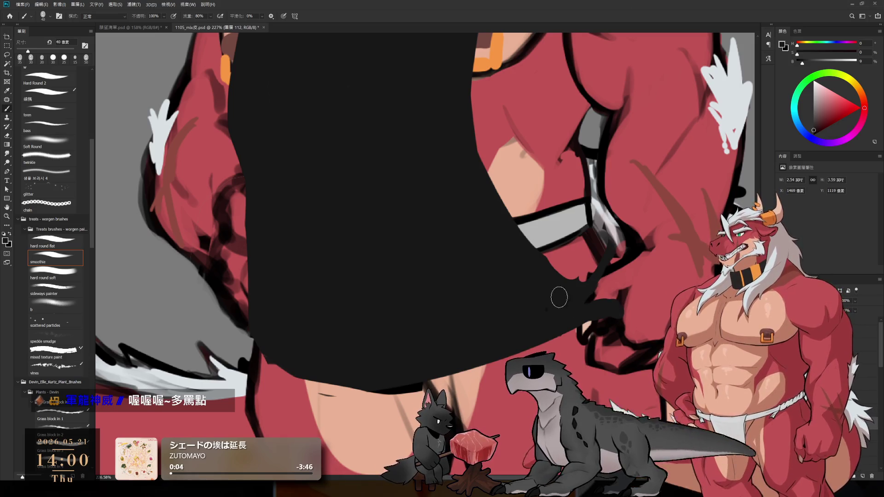
# Paint black over the white strip and grey patch running down the dragon's side
pyautogui.press('e')
pyautogui.press('b')
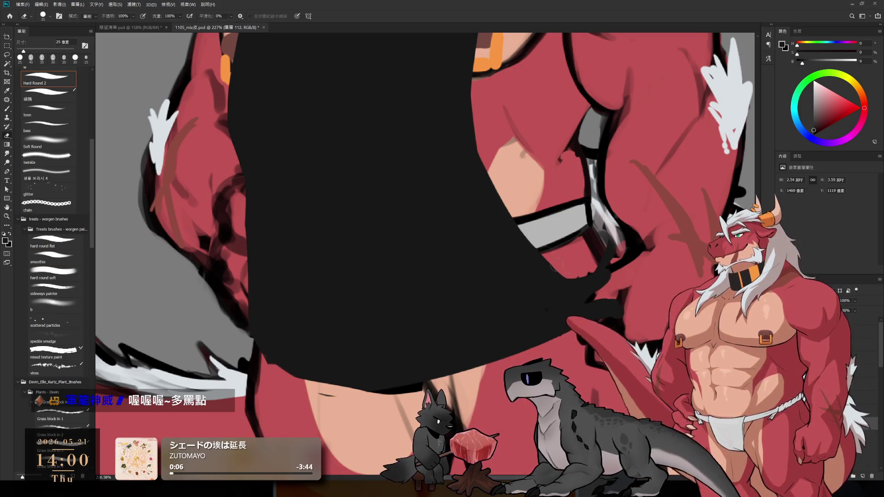
pyautogui.moveTo(595, 166); pyautogui.dragTo(596, 244)
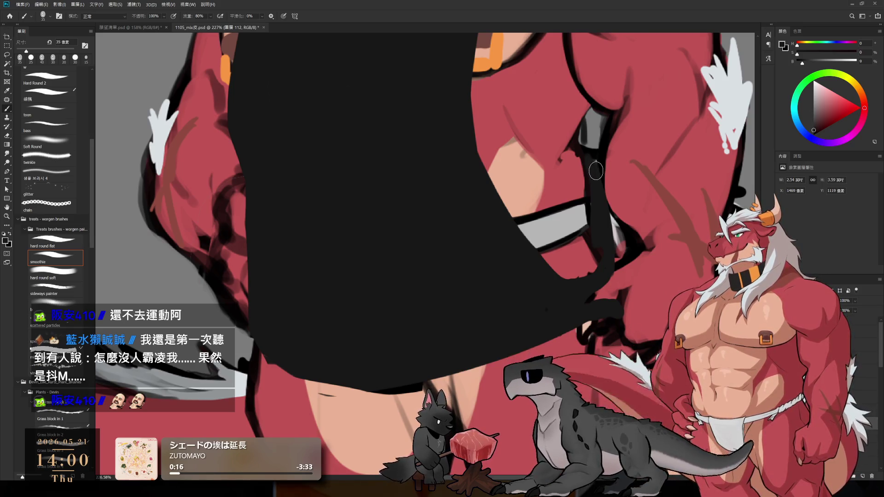
pyautogui.moveTo(597, 171)
pyautogui.mouseDown()
pyautogui.moveTo(584, 113)
pyautogui.moveTo(613, 254)
pyautogui.mouseUp()
pyautogui.hotkey('ctrl', 'z')
pyautogui.hotkey('ctrl', 'z')
pyautogui.moveTo(590, 133); pyautogui.dragTo(607, 260)
pyautogui.hotkey('ctrl', 'z')
pyautogui.moveTo(596, 179)
pyautogui.mouseDown()
pyautogui.moveTo(615, 294)
pyautogui.moveTo(580, 303)
pyautogui.moveTo(626, 317)
pyautogui.moveTo(637, 267)
pyautogui.moveTo(636, 325)
pyautogui.mouseUp()
pyautogui.press(']')
# Touch up the dark contour near the armhole and erase black to extend the red tip below
pyautogui.press('e')
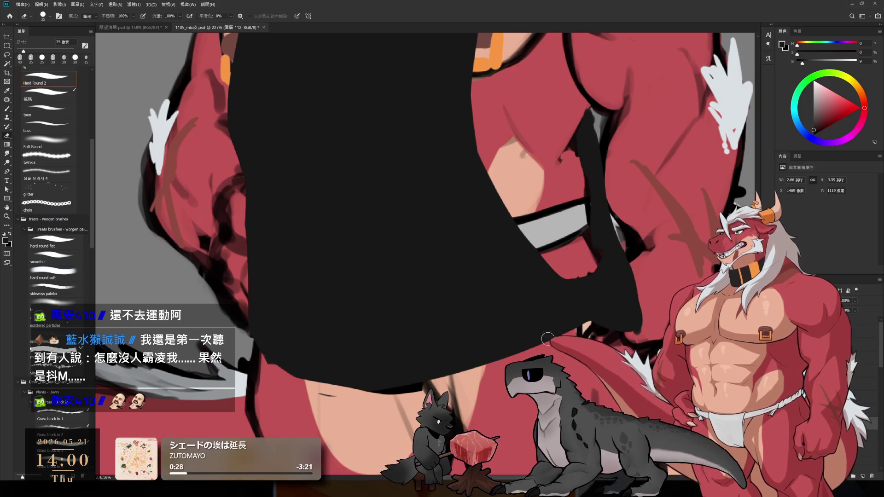
pyautogui.press('b')
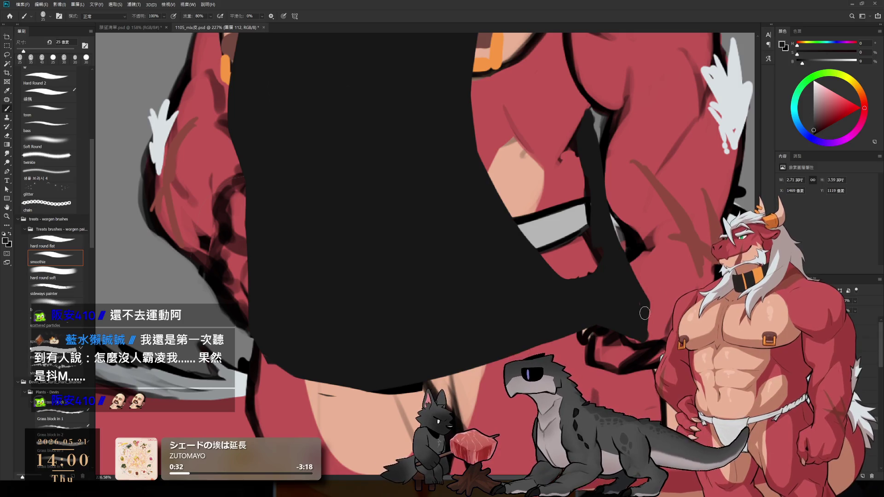
pyautogui.press('e')
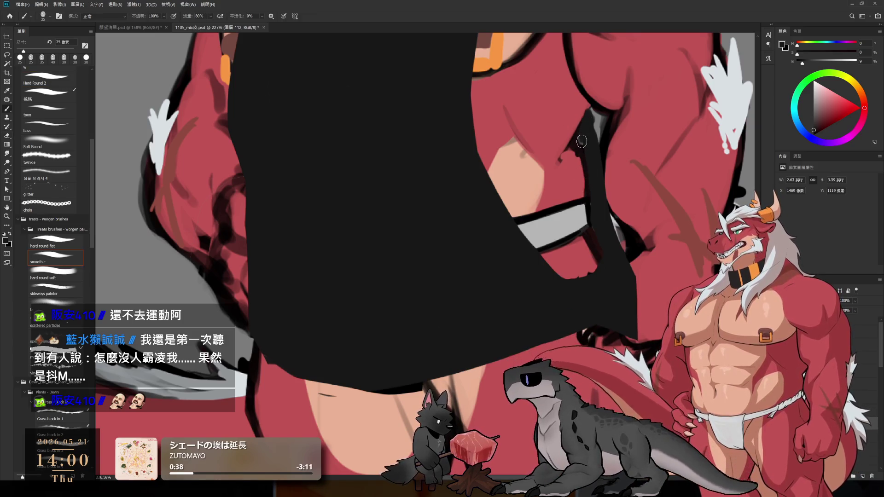
pyautogui.moveTo(582, 133); pyautogui.dragTo(565, 158)
pyautogui.press('b')
pyautogui.hotkey('ctrl', 'z')
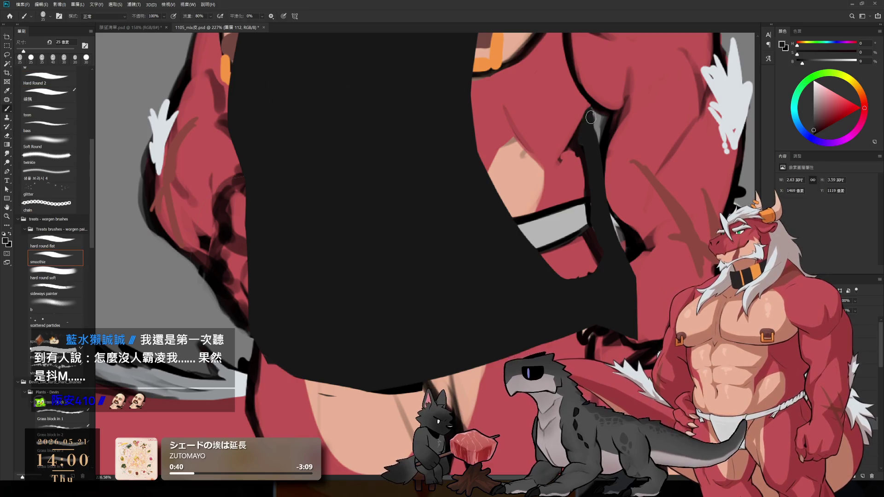
pyautogui.moveTo(590, 174); pyautogui.dragTo(594, 222)
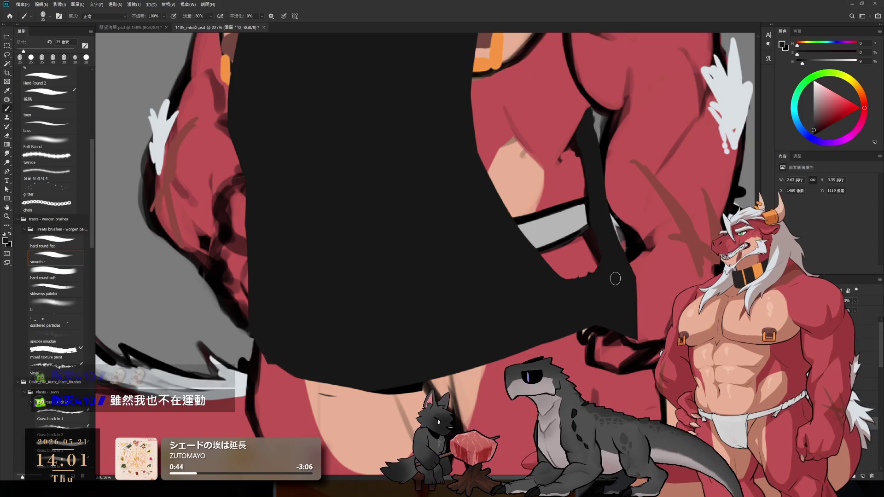
pyautogui.moveTo(565, 199); pyautogui.dragTo(558, 240)
pyautogui.press('e')
pyautogui.press(']')
pyautogui.moveTo(559, 306)
pyautogui.mouseDown()
pyautogui.moveTo(571, 317)
pyautogui.moveTo(583, 305)
pyautogui.mouseUp()
pyautogui.press('b')
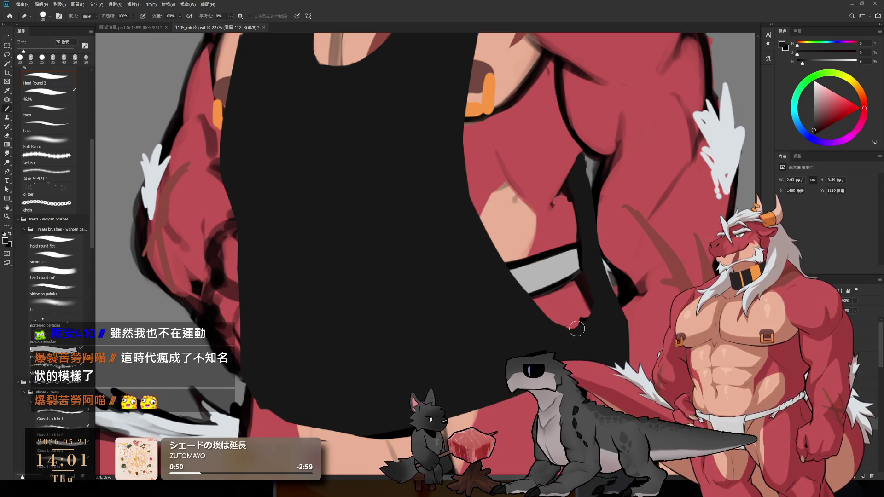
pyautogui.scroll(-10, 601, 319)
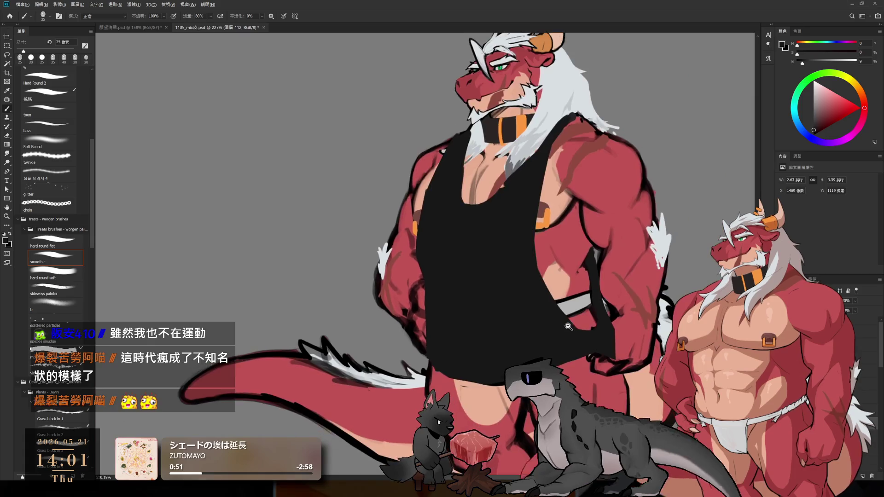
# Push the tank top's right edge outward to smooth its black outline
pyautogui.scroll(9, 621, 351)
pyautogui.moveTo(621, 326); pyautogui.dragTo(628, 359)
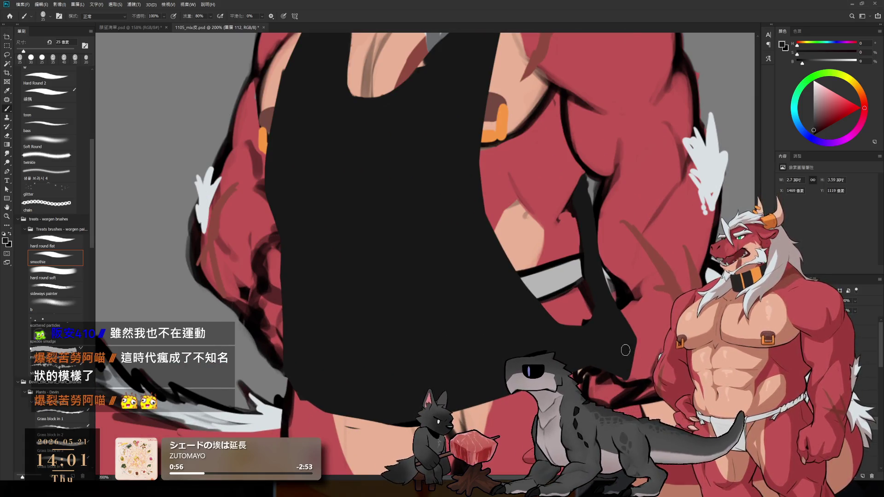
pyautogui.moveTo(614, 319); pyautogui.dragTo(619, 324)
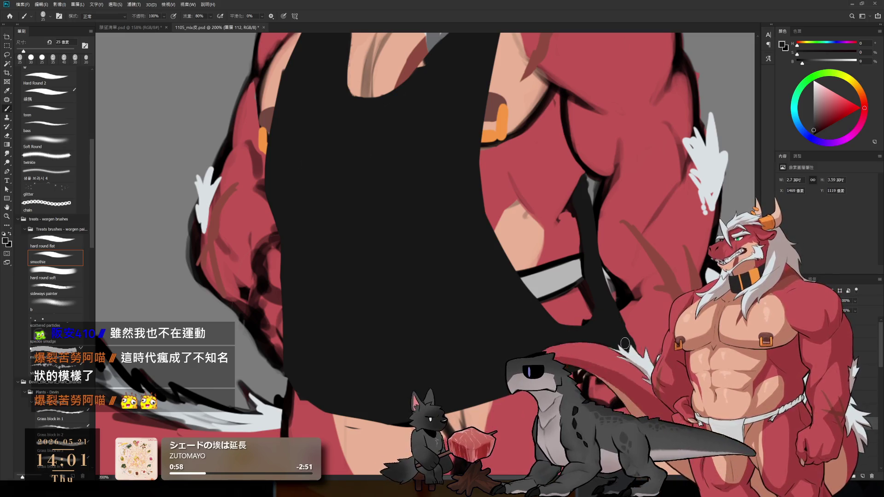
pyautogui.scroll(-2, 625, 343)
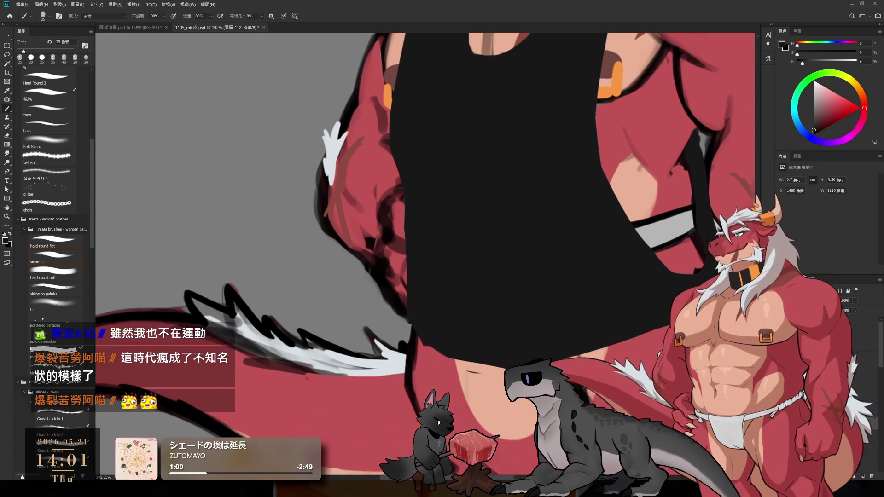
pyautogui.hscroll(-2, 539, 330)
# Extend the black edge along the arm and over the red at the hem
pyautogui.press('e')
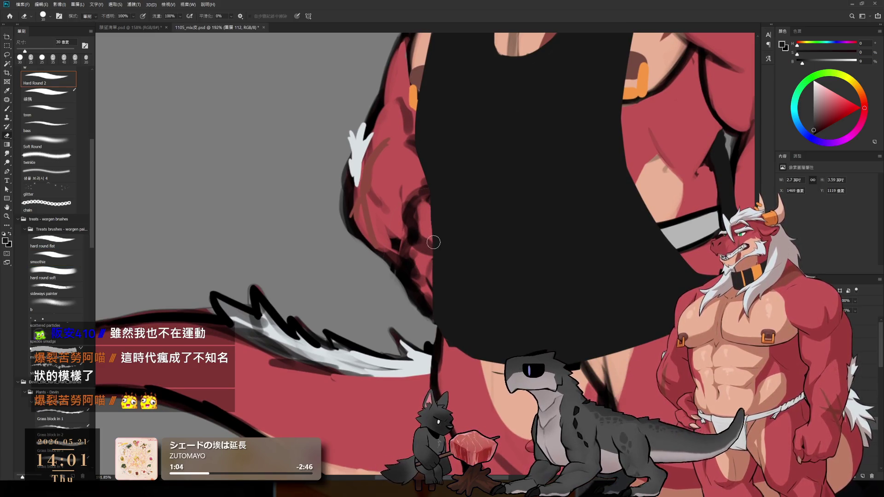
pyautogui.press('b')
pyautogui.moveTo(435, 202); pyautogui.dragTo(429, 317)
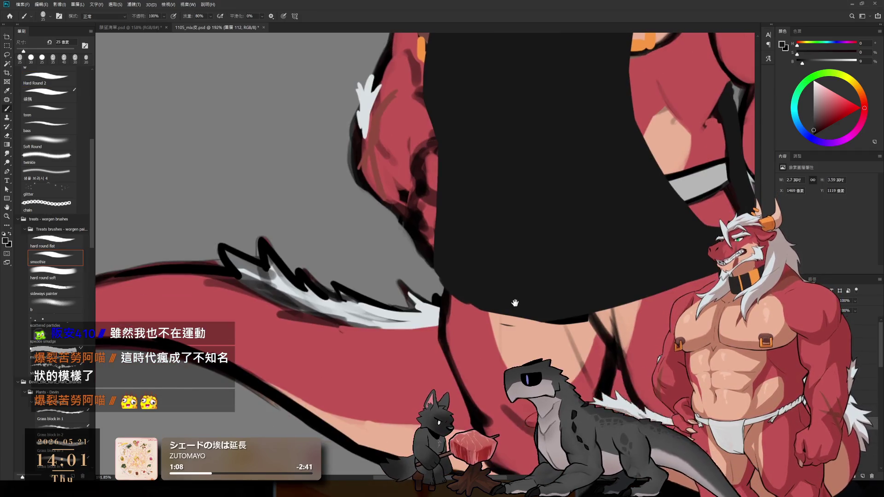
pyautogui.scroll(-3, 448, 342)
pyautogui.moveTo(450, 275)
pyautogui.mouseDown()
pyautogui.moveTo(437, 288)
pyautogui.moveTo(452, 280)
pyautogui.moveTo(443, 284)
pyautogui.moveTo(460, 322)
pyautogui.moveTo(414, 326)
pyautogui.mouseUp()
# Reshape the tank top's left edge near the hand and tail with dark strokes and erasing
pyautogui.press('r')
pyautogui.press('e')
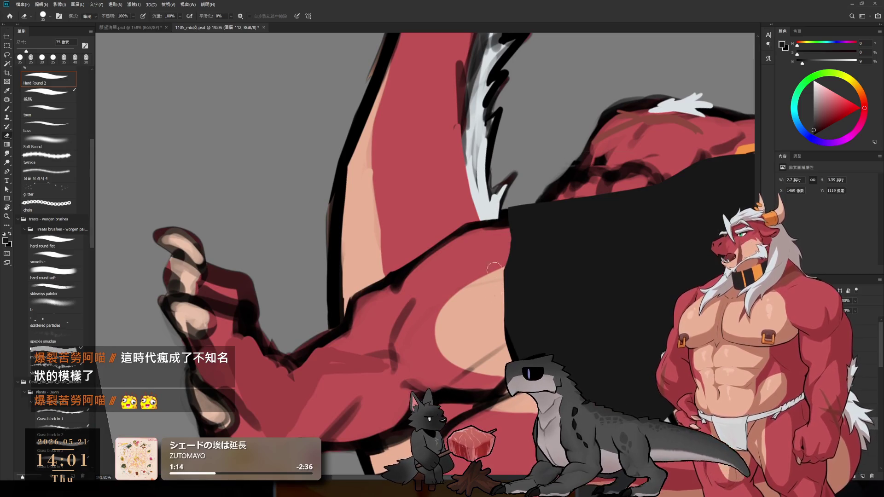
pyautogui.press('b')
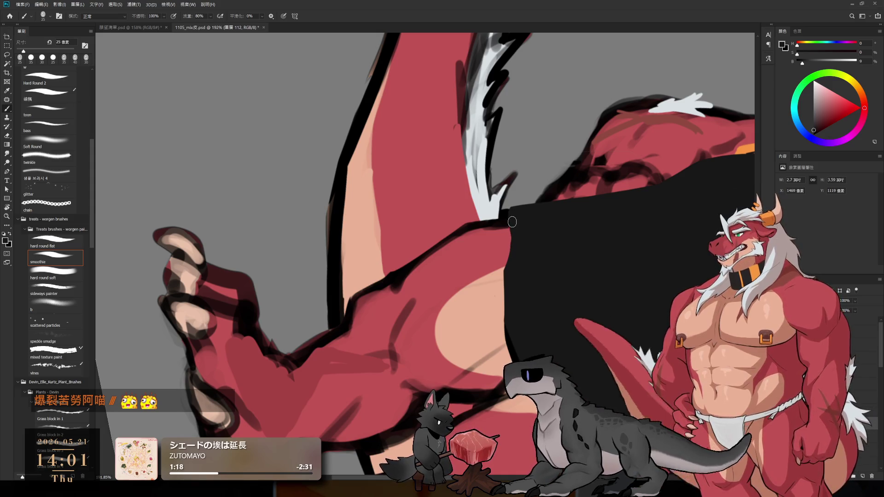
pyautogui.moveTo(512, 234)
pyautogui.mouseDown()
pyautogui.moveTo(507, 297)
pyautogui.moveTo(519, 222)
pyautogui.mouseUp()
pyautogui.press('e')
pyautogui.moveTo(488, 170); pyautogui.dragTo(503, 272)
pyautogui.press('b')
pyautogui.moveTo(501, 187)
pyautogui.mouseDown()
pyautogui.moveTo(507, 267)
pyautogui.moveTo(555, 350)
pyautogui.mouseUp()
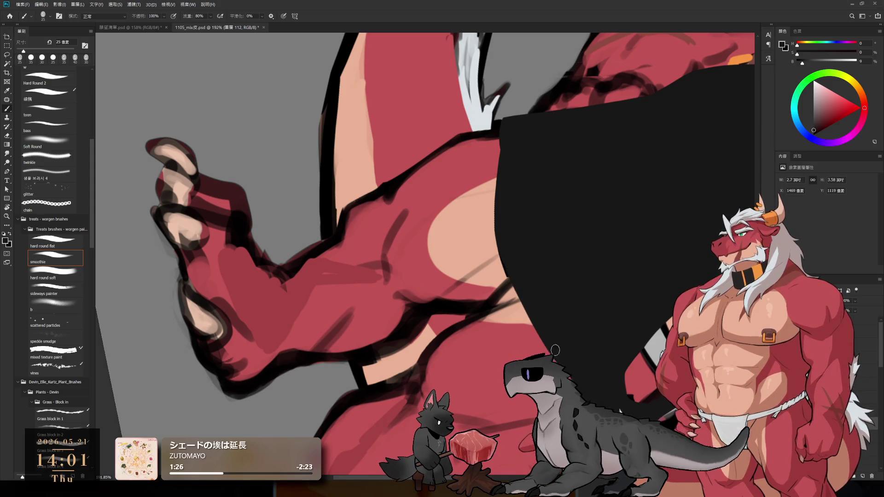
# Zoom out and tilt the canvas slightly to review the smoothed edge
pyautogui.press('r')
pyautogui.scroll(-5, 509, 337)
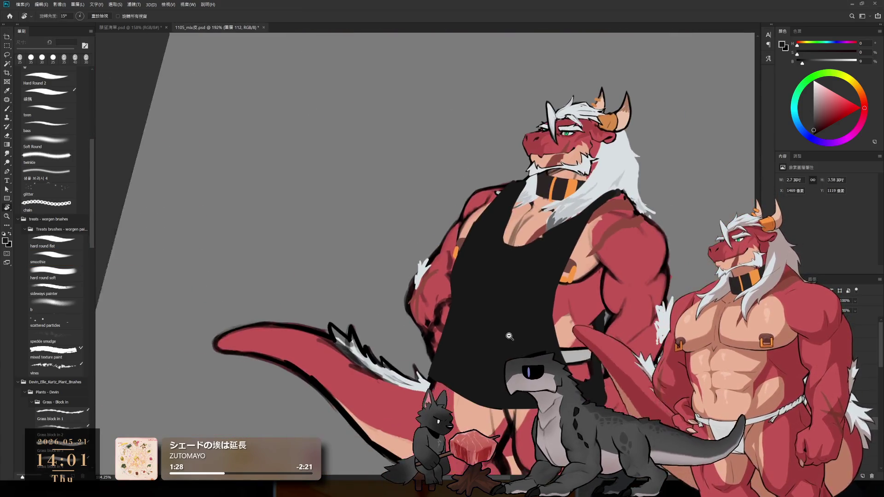
pyautogui.moveTo(509, 337); pyautogui.dragTo(675, 283)
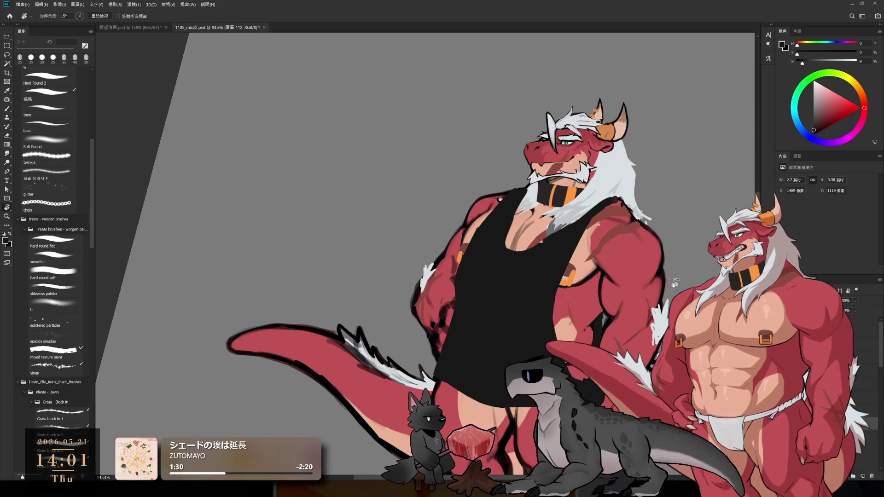
# Level the view, then erase and repaint the tank top edge beside the white hair
pyautogui.press('Escape')
pyautogui.scroll(5, 509, 187)
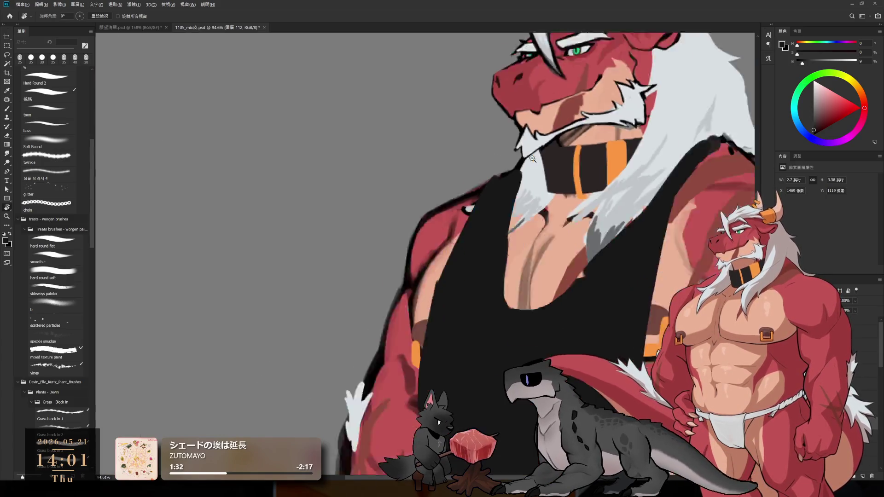
pyautogui.press('b')
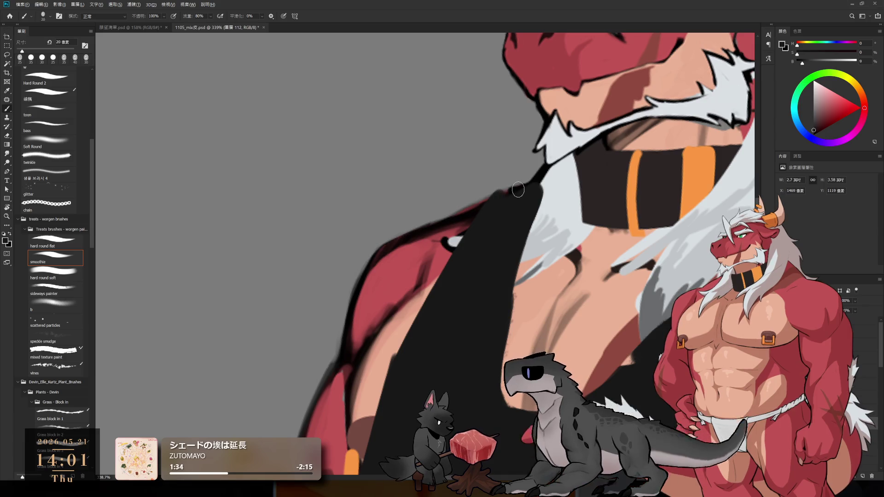
pyautogui.press('e')
pyautogui.moveTo(543, 168)
pyautogui.mouseDown()
pyautogui.moveTo(530, 220)
pyautogui.moveTo(520, 193)
pyautogui.moveTo(520, 239)
pyautogui.mouseUp()
pyautogui.press('b')
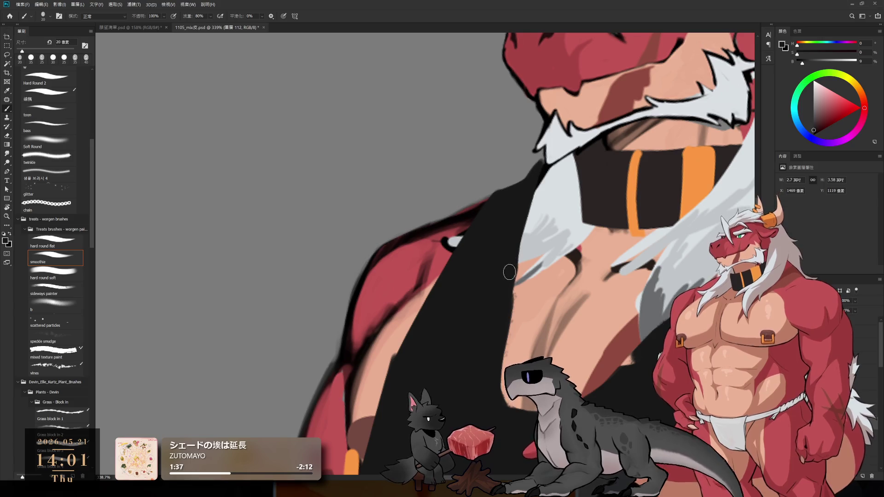
pyautogui.moveTo(527, 196); pyautogui.dragTo(522, 262)
# Tilt the canvas, enlarge the brush and paint black along the tank top's upper edge
pyautogui.press('r')
pyautogui.moveTo(566, 281); pyautogui.dragTo(579, 261)
pyautogui.press('e')
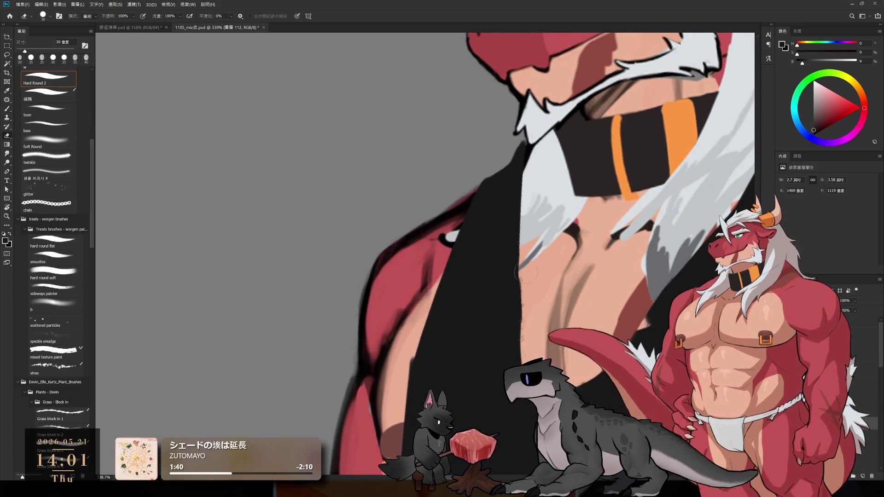
pyautogui.scroll(-3, 534, 286)
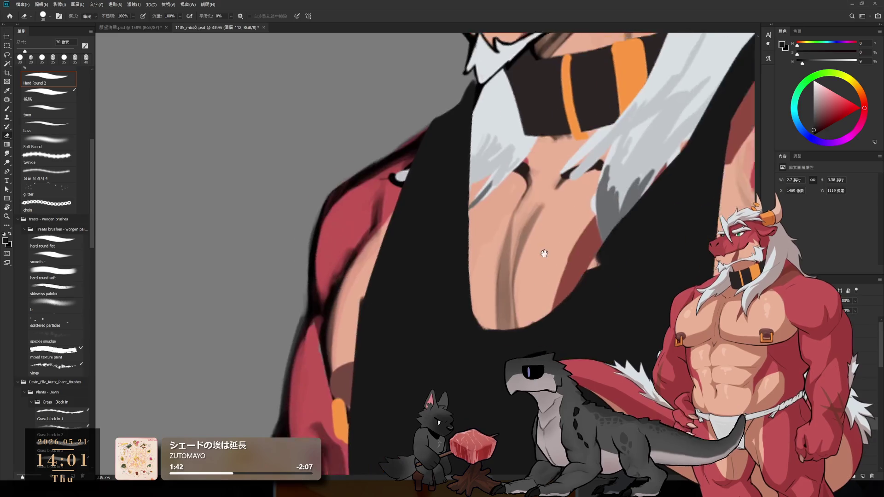
pyautogui.press('b')
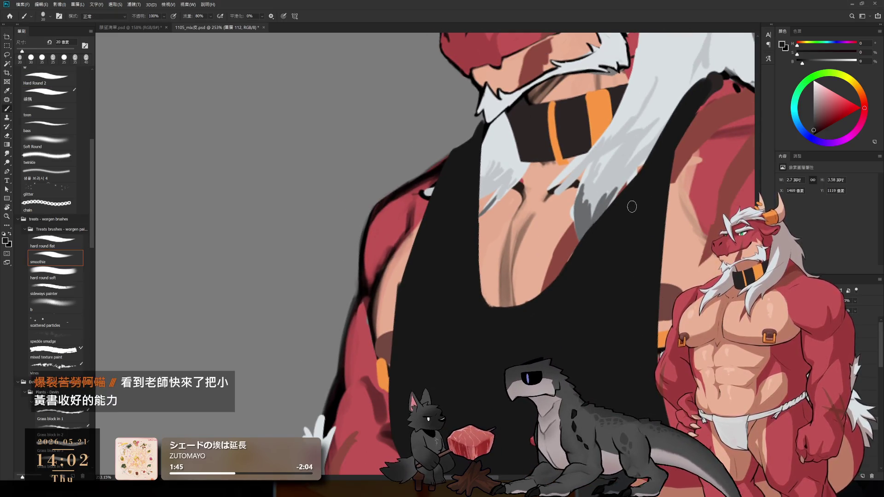
pyautogui.scroll(2, 628, 220)
pyautogui.hscroll(2, 598, 219)
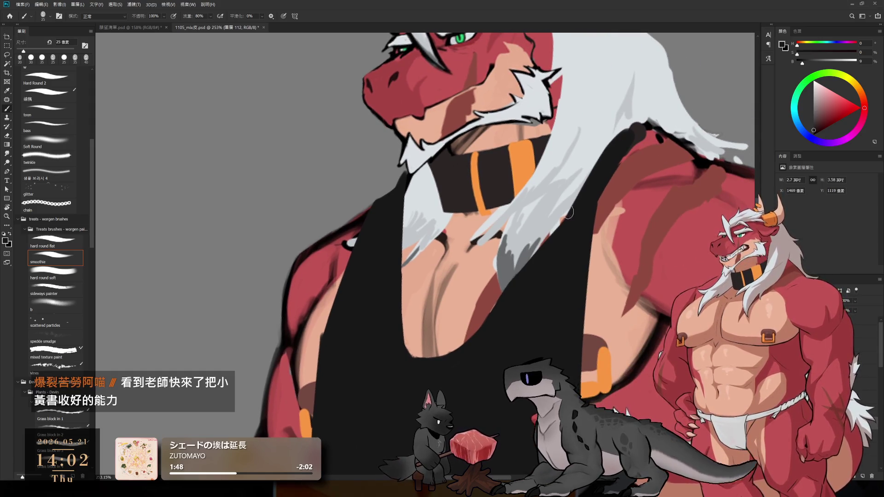
pyautogui.press(']')
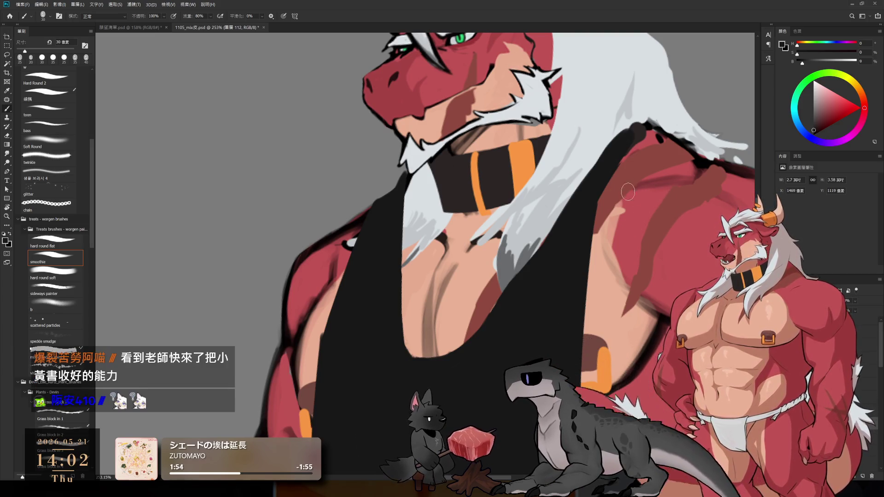
pyautogui.moveTo(598, 211)
pyautogui.mouseDown()
pyautogui.moveTo(647, 130)
pyautogui.moveTo(610, 194)
pyautogui.mouseUp()
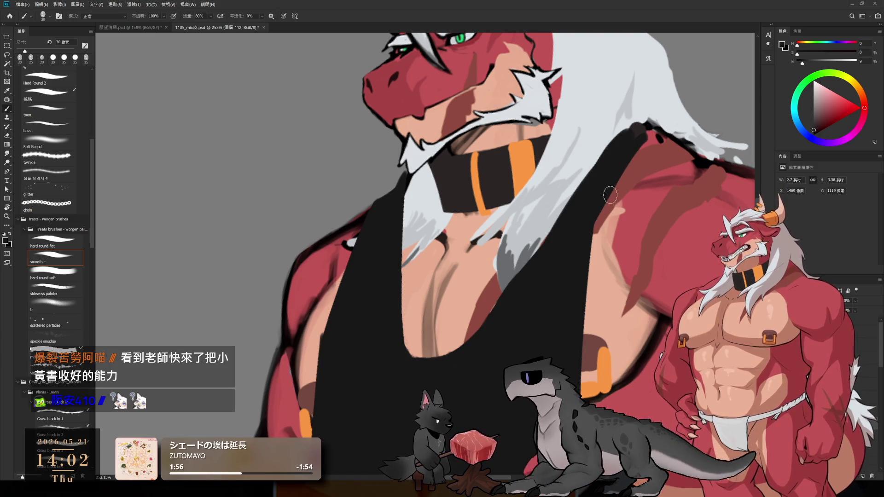
# Try black strokes along the shoulder strap's top edge, undoing the misfires
pyautogui.scroll(1, 597, 256)
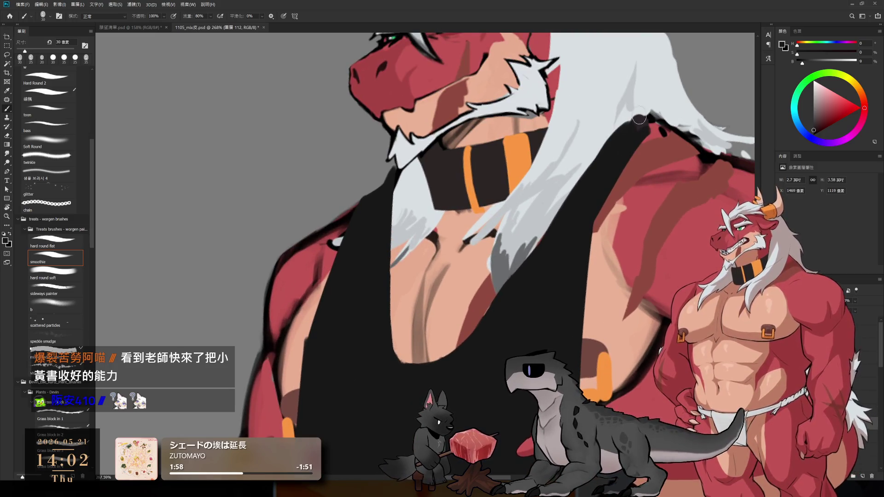
pyautogui.hotkey('ctrl', 'z')
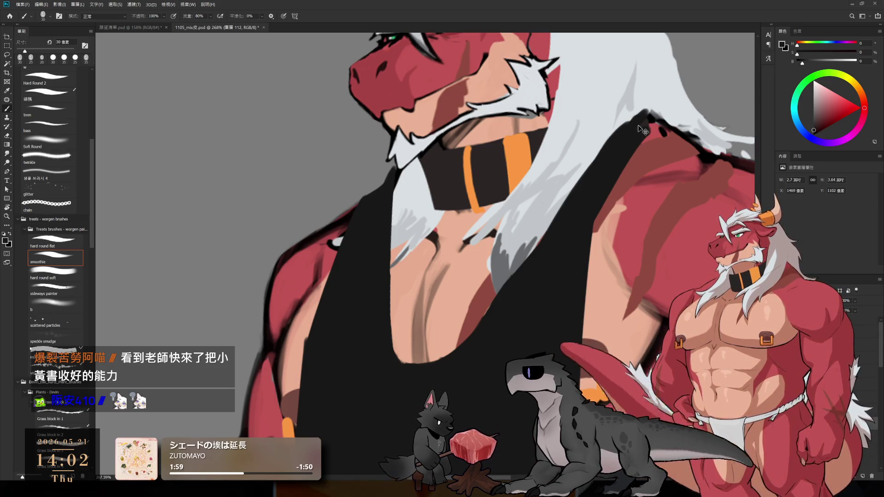
pyautogui.moveTo(637, 122)
pyautogui.mouseDown()
pyautogui.moveTo(653, 115)
pyautogui.moveTo(669, 123)
pyautogui.mouseUp()
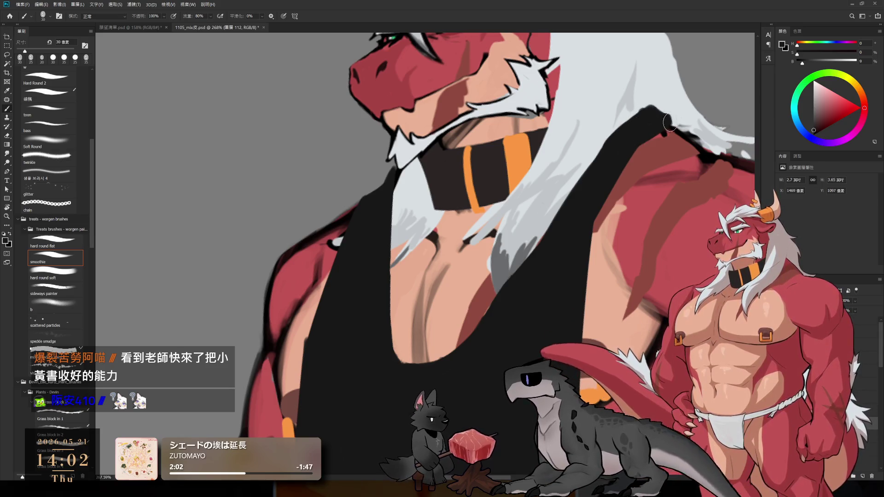
pyautogui.hotkey('ctrl', 'z')
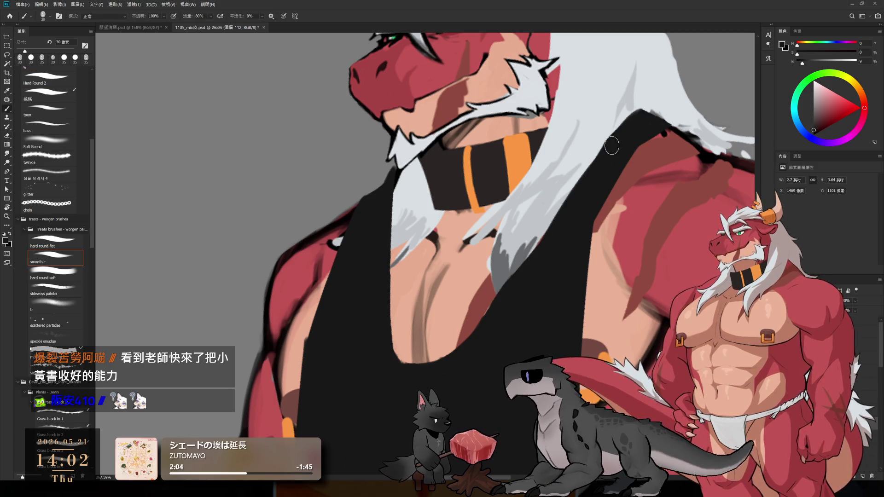
pyautogui.moveTo(638, 122); pyautogui.dragTo(674, 127)
pyautogui.hotkey('ctrl', 'z')
# Zoom out and rotate the view to review the whole tank-top figure
pyautogui.press('e')
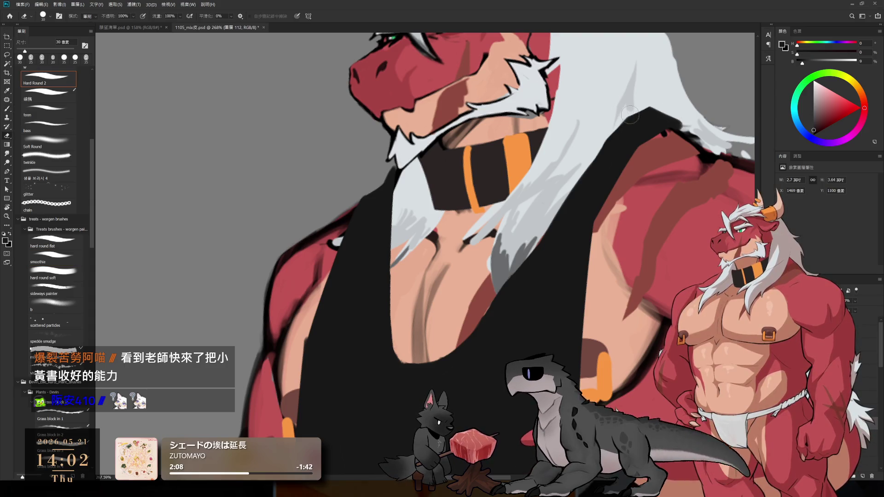
pyautogui.moveTo(592, 139)
pyautogui.mouseDown()
pyautogui.moveTo(570, 78)
pyautogui.moveTo(557, 193)
pyautogui.mouseUp()
pyautogui.press('r')
pyautogui.click(544, 305)
pyautogui.moveTo(544, 305); pyautogui.dragTo(568, 316)
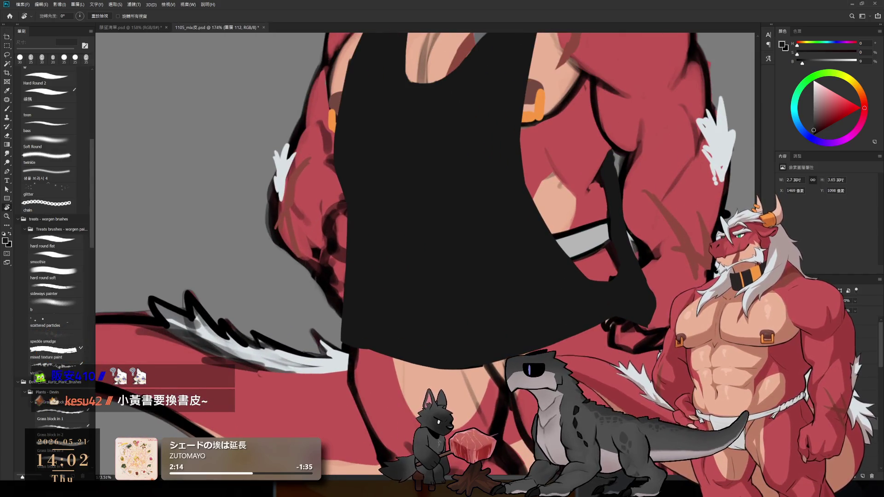
# Hide the tank top, turn the figure sideways and enlarge the brush
pyautogui.hotkey('ctrl', 'z')
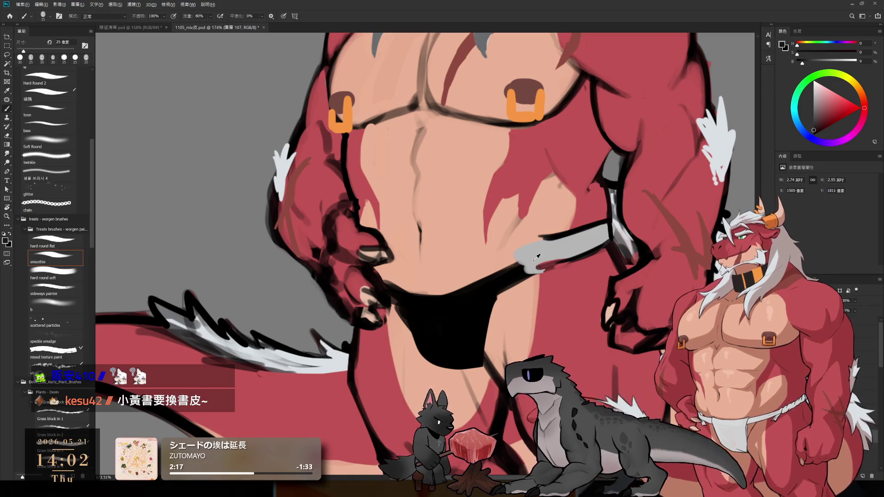
pyautogui.moveTo(552, 239); pyautogui.dragTo(439, 380)
pyautogui.press('b')
pyautogui.press(']')
# Paint a wide grey waistband across the hips, widening its top end
pyautogui.moveTo(397, 196)
pyautogui.mouseDown()
pyautogui.moveTo(385, 292)
pyautogui.moveTo(417, 357)
pyautogui.mouseUp()
pyautogui.moveTo(387, 292); pyautogui.dragTo(409, 352)
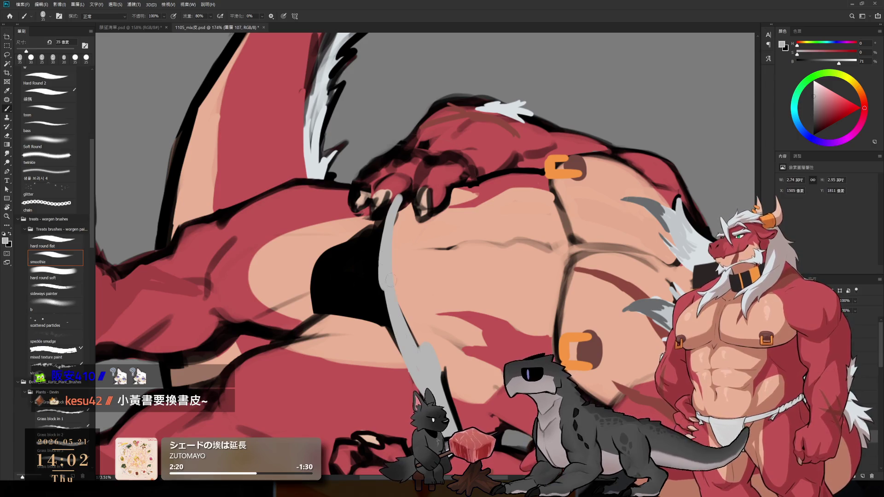
pyautogui.moveTo(395, 225)
pyautogui.mouseDown()
pyautogui.moveTo(400, 202)
pyautogui.moveTo(440, 438)
pyautogui.mouseUp()
pyautogui.press(']')
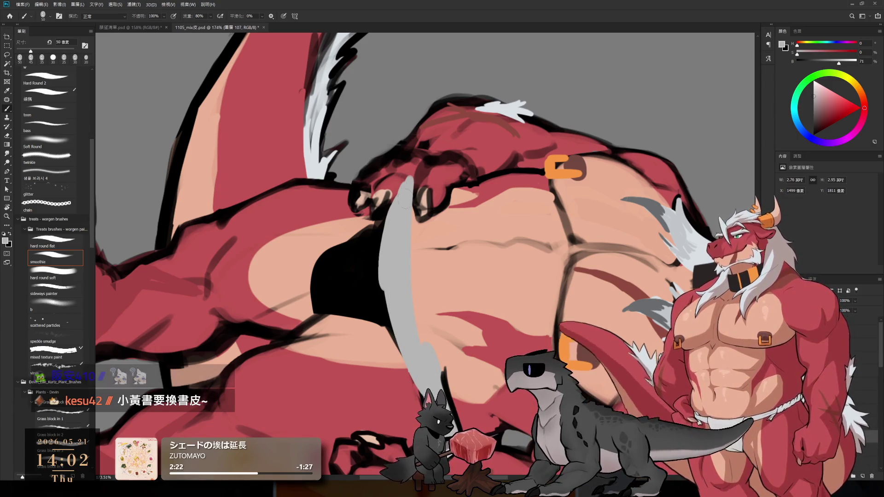
pyautogui.moveTo(415, 224); pyautogui.dragTo(414, 191)
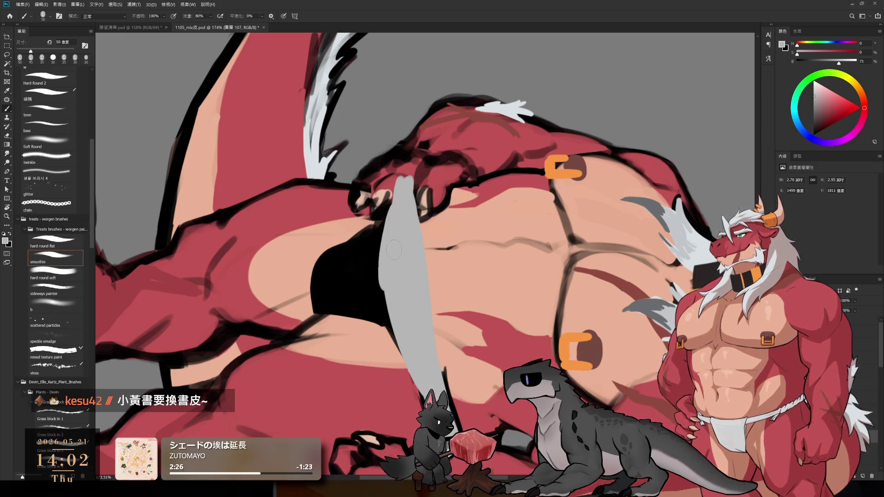
pyautogui.moveTo(416, 221); pyautogui.dragTo(418, 182)
pyautogui.moveTo(399, 187); pyautogui.dragTo(412, 194)
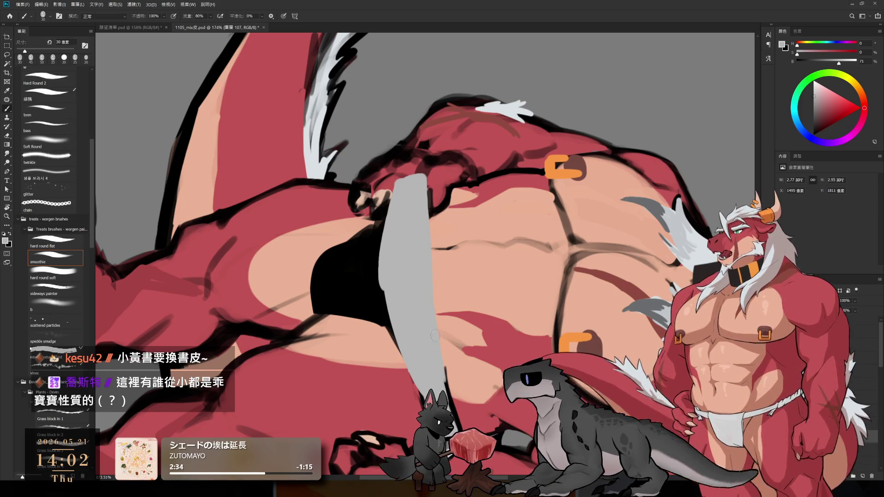
# Eyedrop black and outline the waistband's upper left edge, redoing stray strokes
pyautogui.keyDown('alt'); pyautogui.click(347, 260); pyautogui.keyUp('alt')
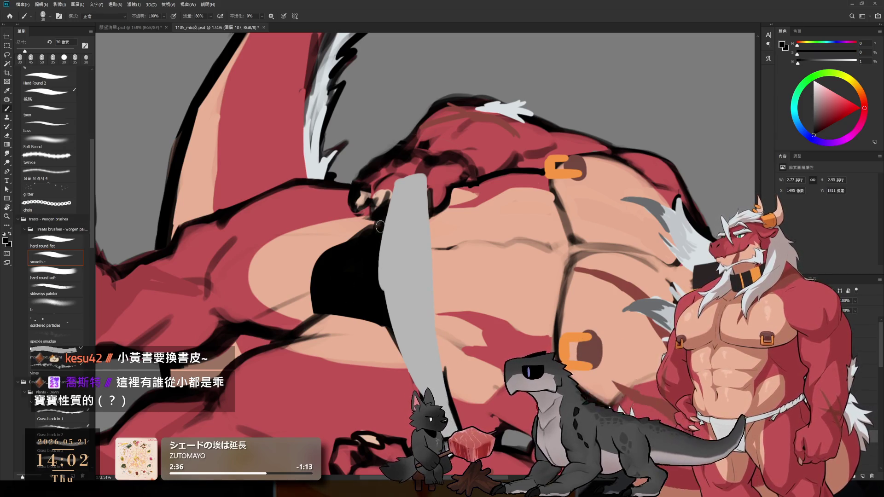
pyautogui.moveTo(397, 178)
pyautogui.mouseDown()
pyautogui.moveTo(390, 276)
pyautogui.moveTo(389, 239)
pyautogui.mouseUp()
pyautogui.hotkey('ctrl', 'z')
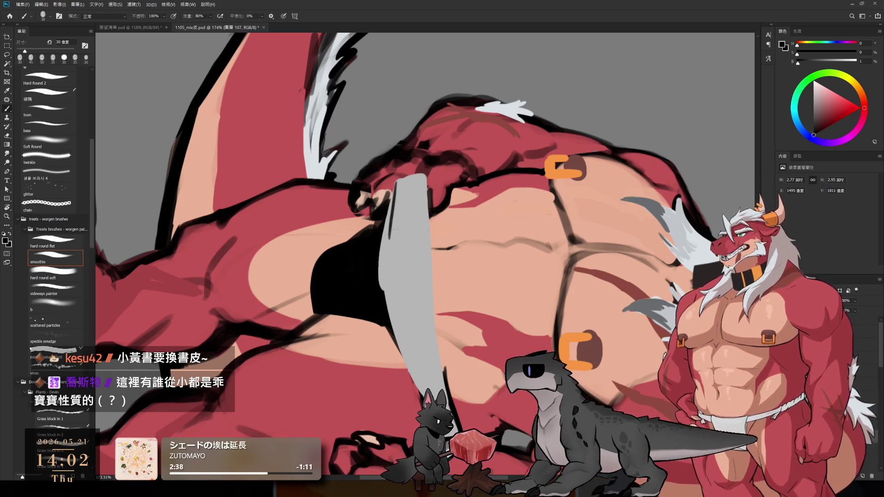
pyautogui.hotkey('ctrl', 'z')
pyautogui.moveTo(397, 178); pyautogui.dragTo(390, 220)
pyautogui.hotkey('ctrl', 'z')
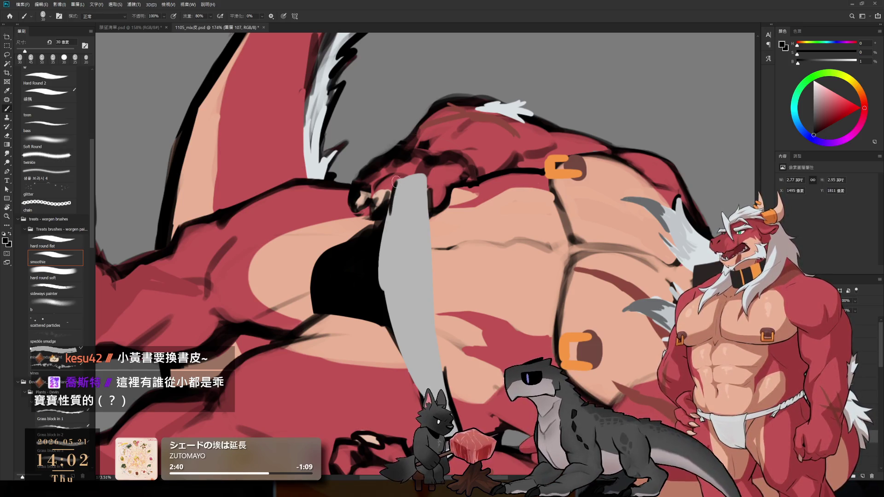
pyautogui.moveTo(395, 180); pyautogui.dragTo(389, 276)
pyautogui.moveTo(396, 222); pyautogui.dragTo(386, 318)
# Redraw the lower part of the waistband's left outline until it sits right
pyautogui.hotkey('ctrl', 'z')
pyautogui.moveTo(397, 252); pyautogui.dragTo(388, 334)
pyautogui.moveTo(396, 242); pyautogui.dragTo(387, 352)
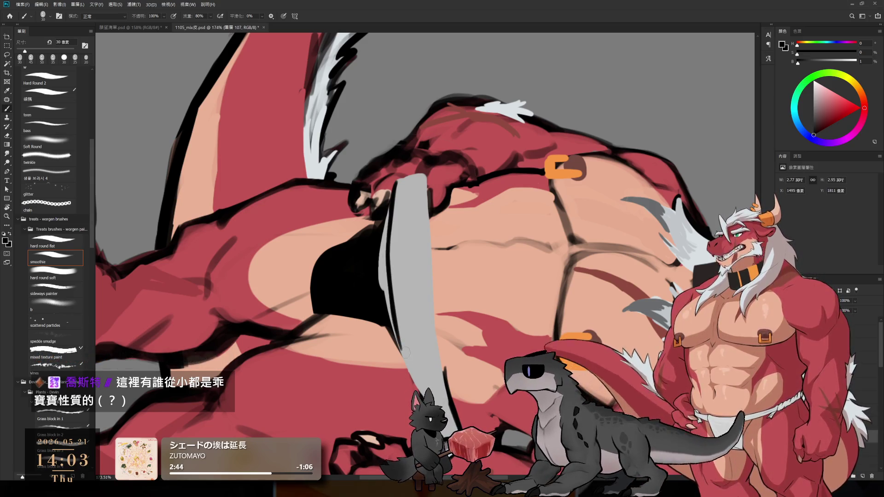
pyautogui.hotkey('ctrl', 'z')
pyautogui.moveTo(397, 267); pyautogui.dragTo(387, 353)
pyautogui.hotkey('ctrl', 'z')
pyautogui.moveTo(398, 284); pyautogui.dragTo(392, 353)
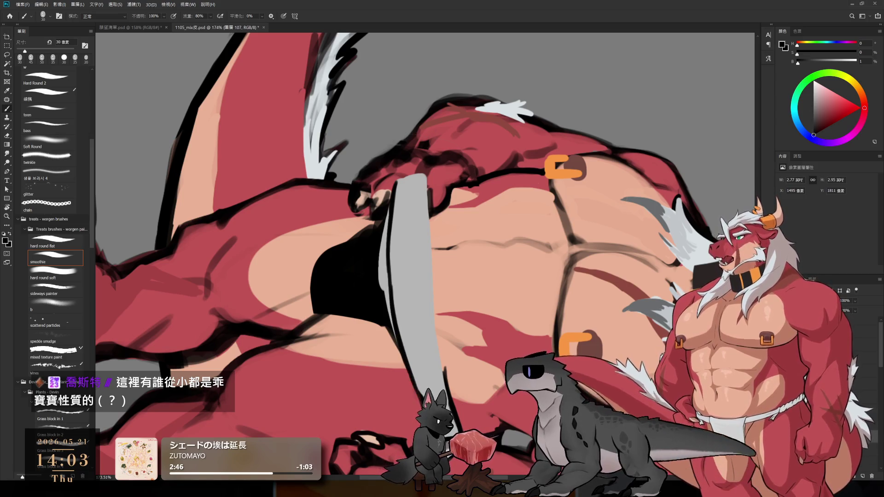
# Erase stray marks along the waistband's top edge and level the canvas view
pyautogui.press('e')
pyautogui.moveTo(428, 168)
pyautogui.mouseDown()
pyautogui.moveTo(397, 185)
pyautogui.moveTo(422, 182)
pyautogui.moveTo(443, 363)
pyautogui.mouseUp()
pyautogui.press('b')
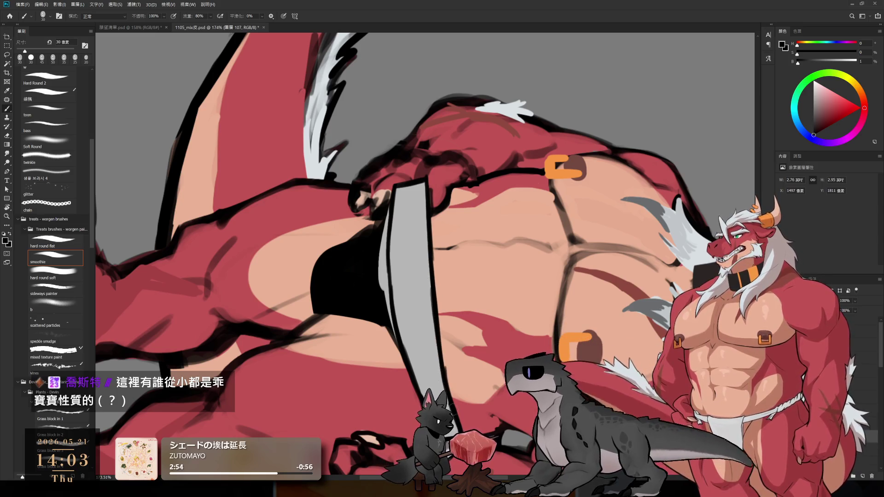
pyautogui.press('r')
pyautogui.press('Escape')
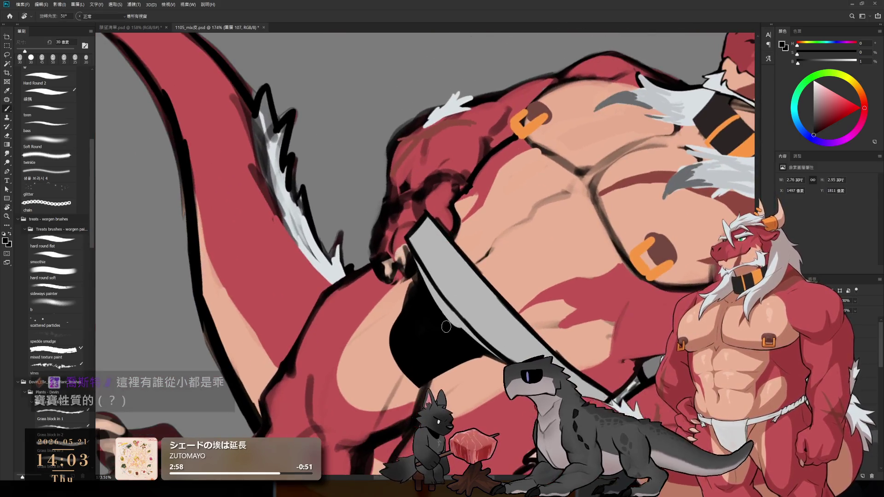
# Paint the black briefs with the waistband's grey, then pick darker grey at 40 px
pyautogui.keyDown('alt'); pyautogui.click(593, 225); pyautogui.keyUp('alt')
pyautogui.press('b')
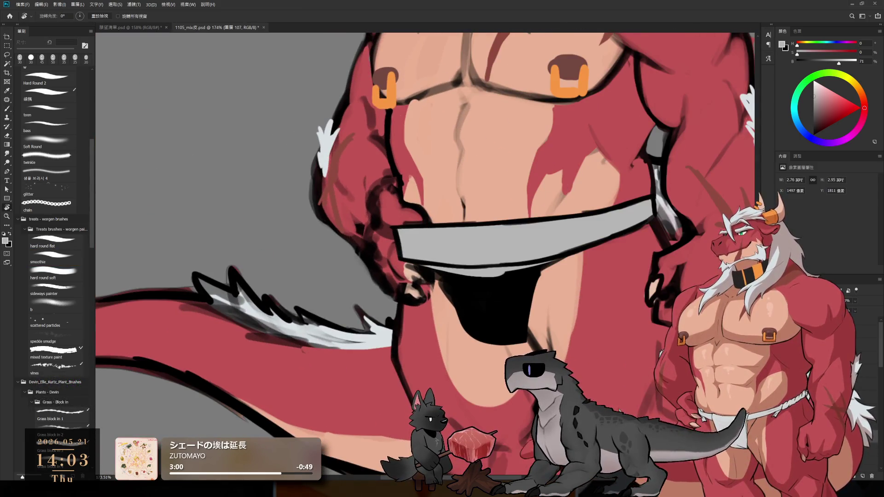
pyautogui.press('b')
pyautogui.moveTo(460, 276)
pyautogui.mouseDown()
pyautogui.moveTo(492, 294)
pyautogui.moveTo(481, 315)
pyautogui.moveTo(501, 329)
pyautogui.mouseUp()
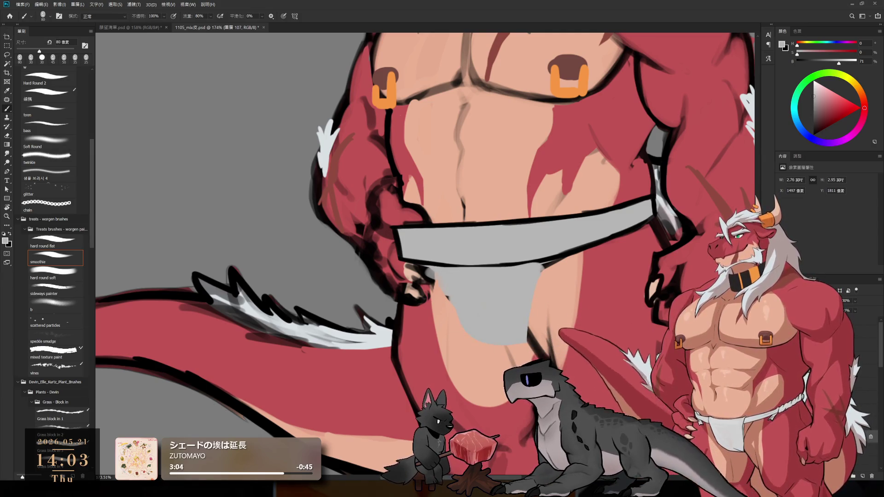
pyautogui.press('[')
pyautogui.keyDown('alt'); pyautogui.click(427, 267); pyautogui.keyUp('alt')
pyautogui.press('[')
pyautogui.press('[')
pyautogui.press('[')
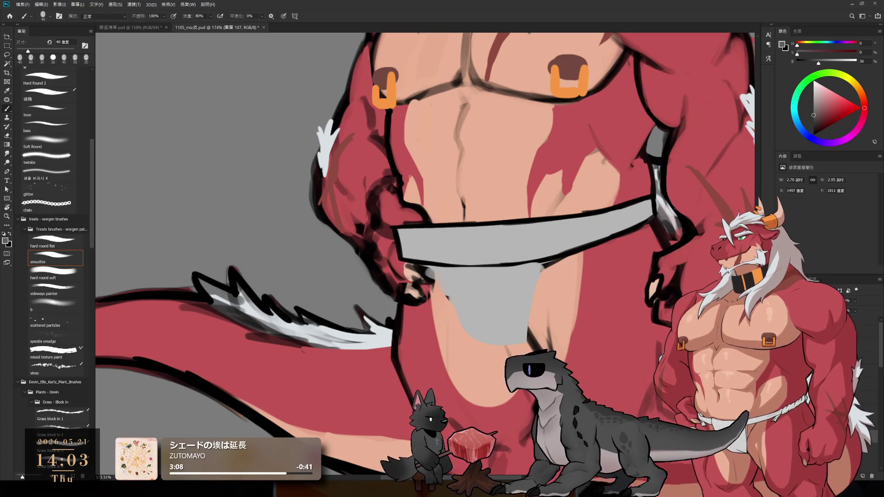
# With black and the smoothie brush, erase and redraw the waistband's right outline
pyautogui.keyDown('alt'); pyautogui.click(658, 188); pyautogui.keyUp('alt')
pyautogui.press('.')
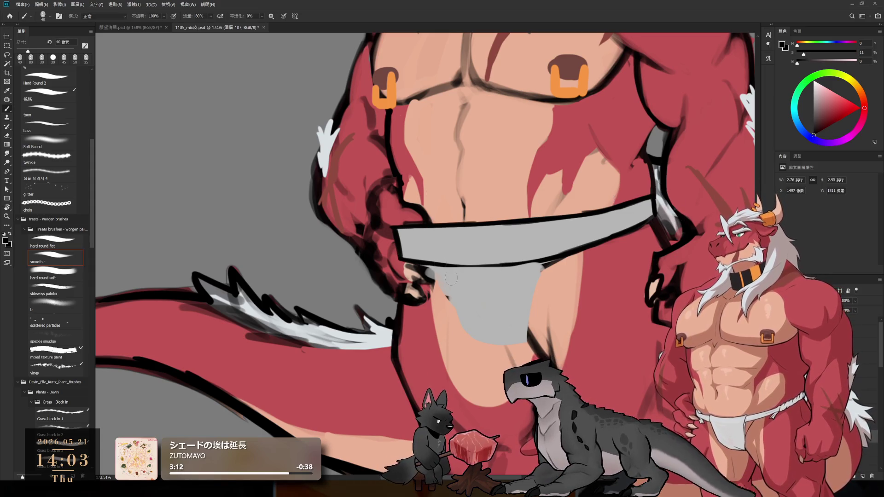
pyautogui.press('r')
pyautogui.moveTo(452, 270); pyautogui.dragTo(495, 339)
pyautogui.press('e')
pyautogui.moveTo(453, 230)
pyautogui.mouseDown()
pyautogui.moveTo(456, 262)
pyautogui.moveTo(506, 396)
pyautogui.mouseUp()
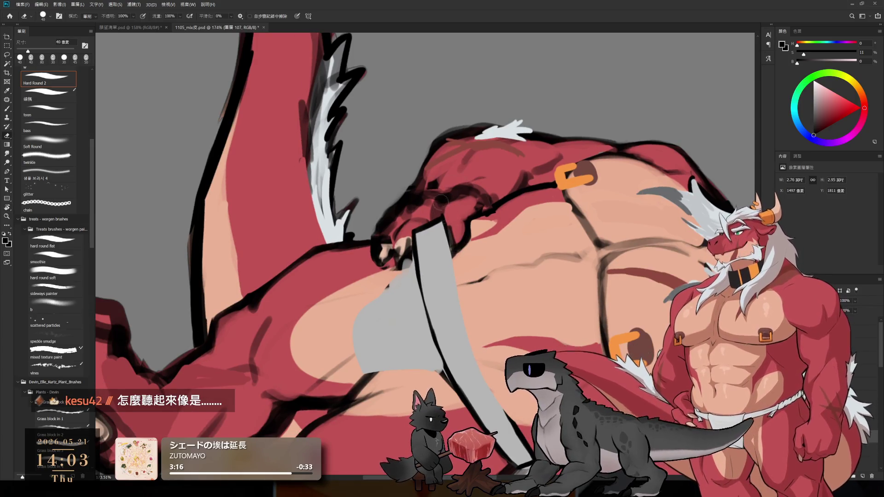
pyautogui.press('b')
pyautogui.moveTo(435, 223); pyautogui.dragTo(458, 329)
# Turn the band vertical and outline its right edge in black at 25 px
pyautogui.moveTo(444, 266); pyautogui.dragTo(468, 366)
pyautogui.press('r')
pyautogui.moveTo(530, 313)
pyautogui.mouseDown()
pyautogui.moveTo(507, 340)
pyautogui.moveTo(529, 311)
pyautogui.mouseUp()
pyautogui.press('b')
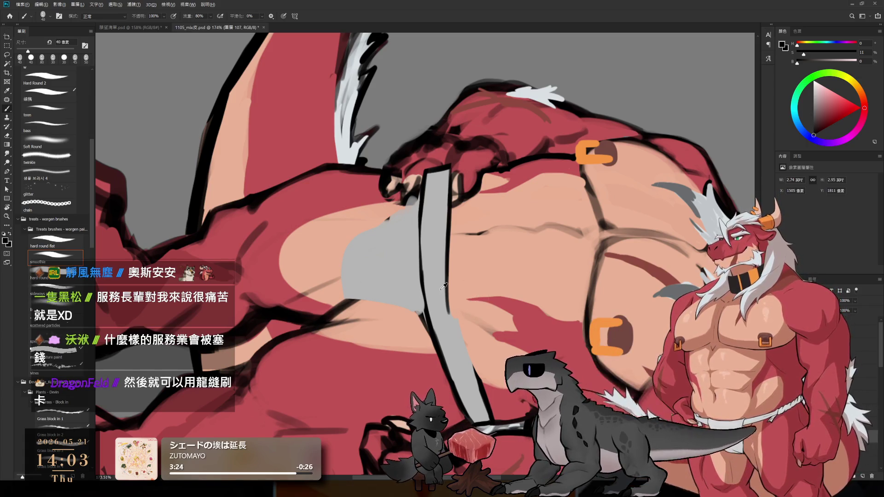
pyautogui.keyDown('alt'); pyautogui.click(443, 276); pyautogui.keyUp('alt')
pyautogui.press('[')
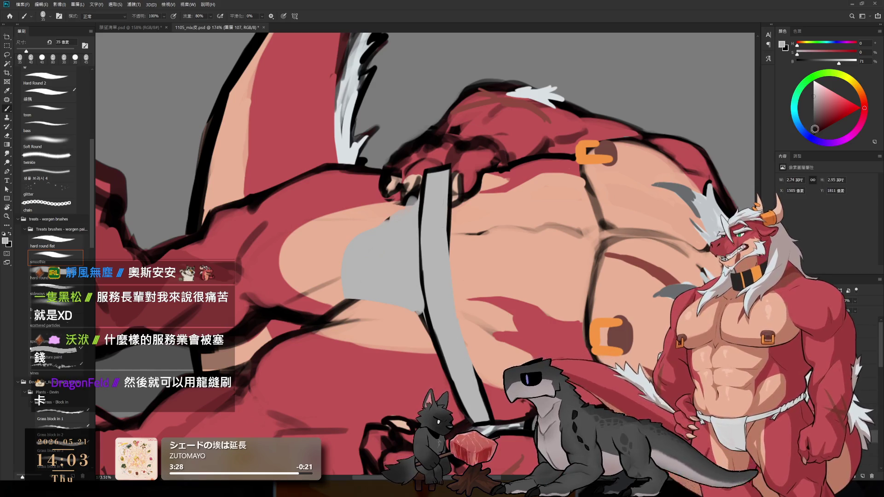
pyautogui.keyDown('alt'); pyautogui.click(448, 246); pyautogui.keyUp('alt')
pyautogui.press('[')
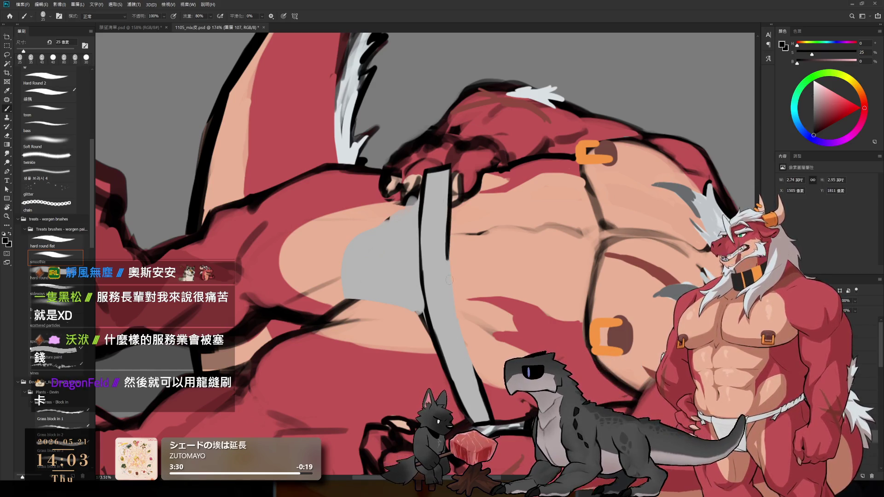
pyautogui.moveTo(449, 276)
pyautogui.mouseDown()
pyautogui.moveTo(474, 387)
pyautogui.moveTo(479, 34)
pyautogui.mouseUp()
pyautogui.hotkey('ctrl', 'z')
# Tilt the view so the strap lies flatter and draw a black outline along its left edge
pyautogui.press('r')
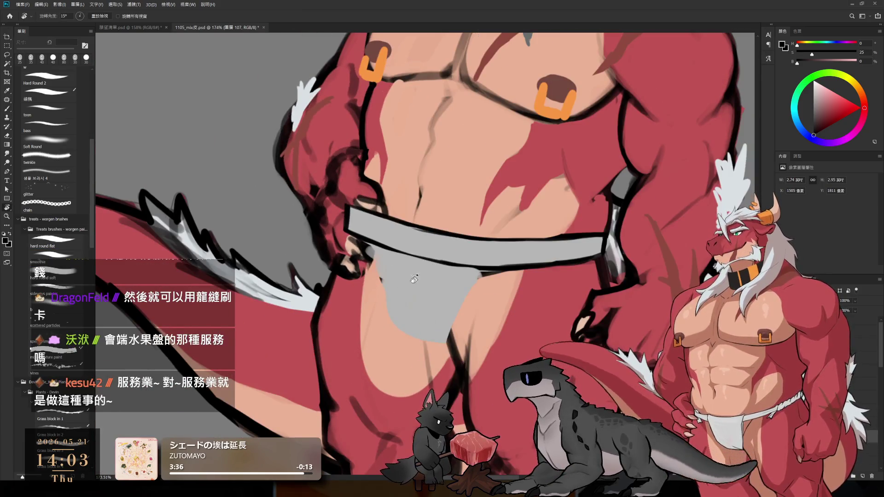
pyautogui.moveTo(524, 227); pyautogui.dragTo(507, 189)
pyautogui.press('b')
pyautogui.press('r')
pyautogui.moveTo(482, 281); pyautogui.dragTo(457, 287)
pyautogui.press('b')
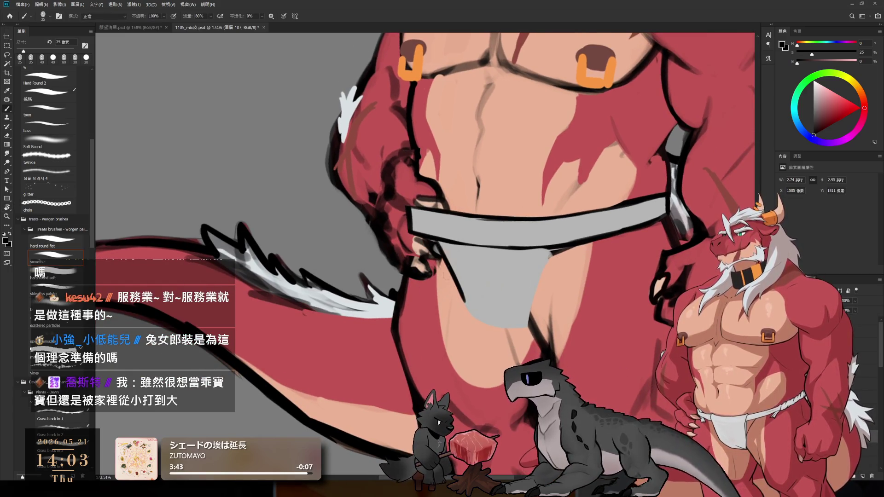
pyautogui.moveTo(453, 260); pyautogui.dragTo(472, 316)
pyautogui.hotkey('ctrl', 'z')
pyautogui.moveTo(453, 263); pyautogui.dragTo(471, 317)
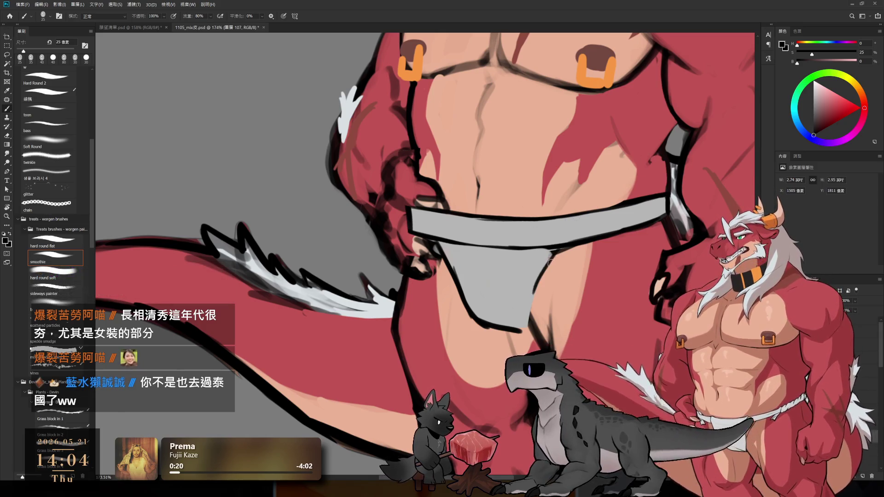
# Remove the old line and redraw the black outline down the pouch's left edge
pyautogui.scroll(2, 534, 303)
pyautogui.scroll(2, 533, 349)
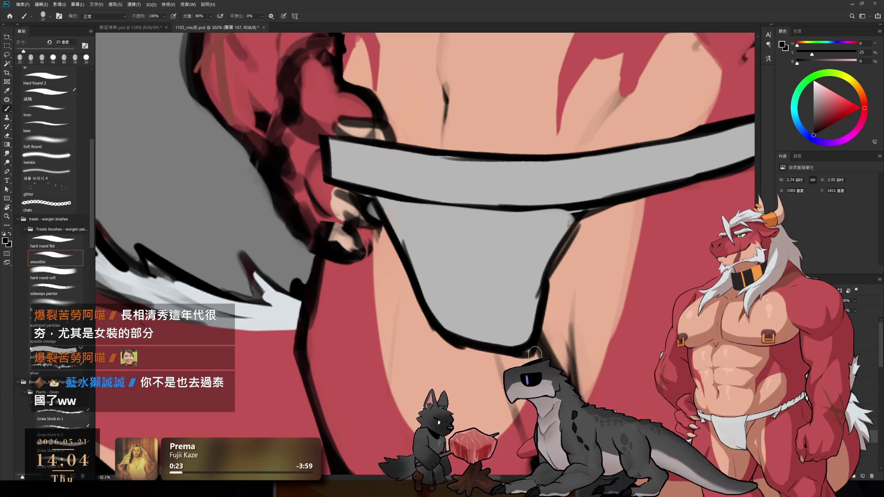
pyautogui.scroll(-3, 523, 352)
pyautogui.scroll(2, 533, 229)
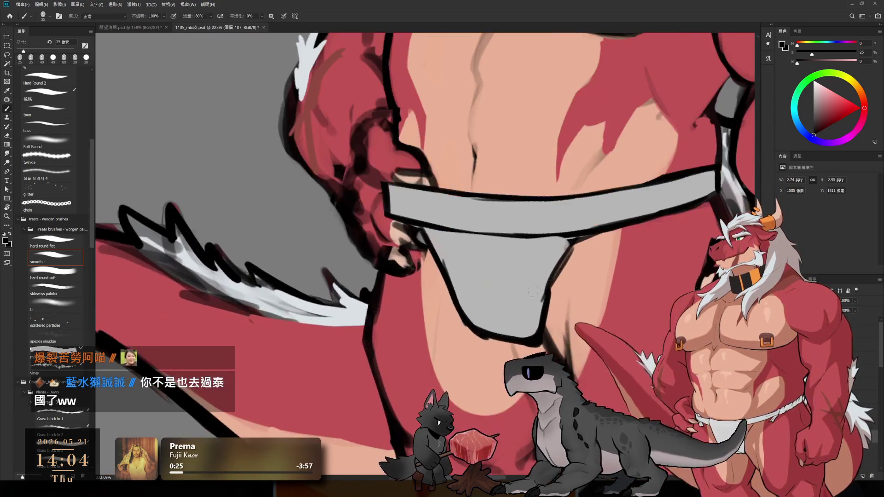
pyautogui.press('e')
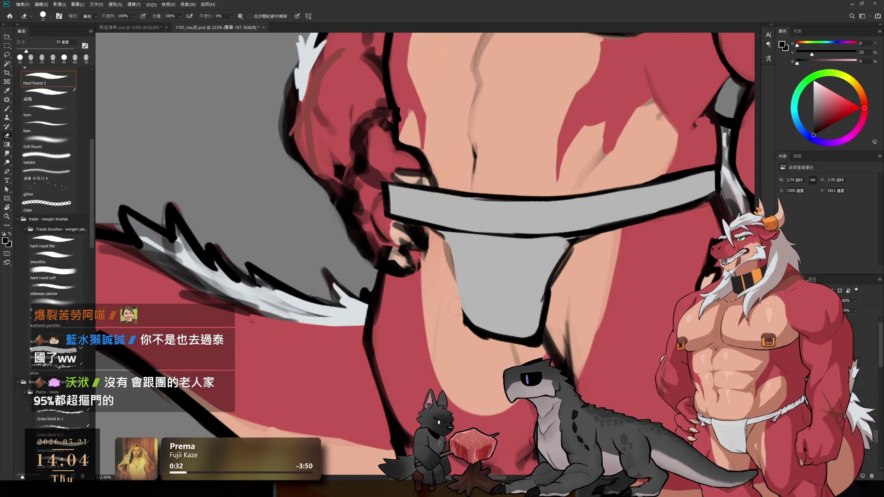
pyautogui.press('b')
pyautogui.moveTo(469, 306)
pyautogui.mouseDown()
pyautogui.moveTo(458, 272)
pyautogui.moveTo(460, 295)
pyautogui.moveTo(460, 286)
pyautogui.mouseUp()
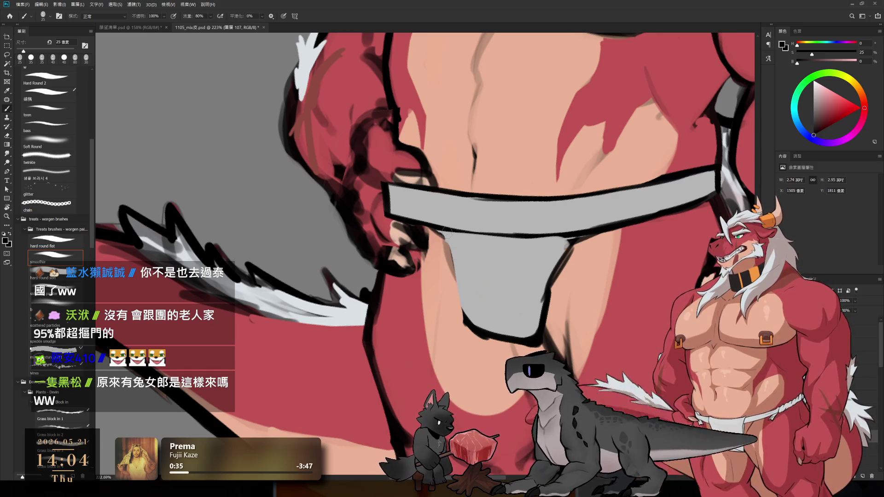
pyautogui.moveTo(445, 231); pyautogui.dragTo(482, 330)
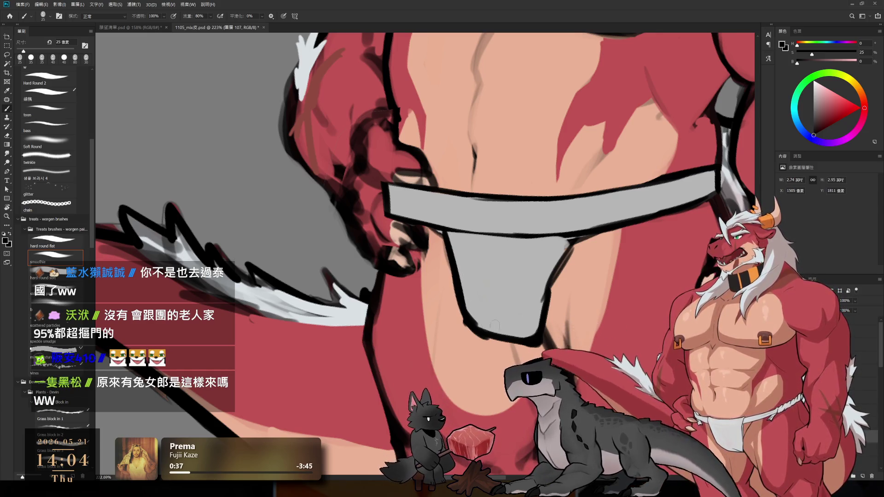
# Outline the pouch's right edge in black, thickening and touching up its lower part
pyautogui.press('e')
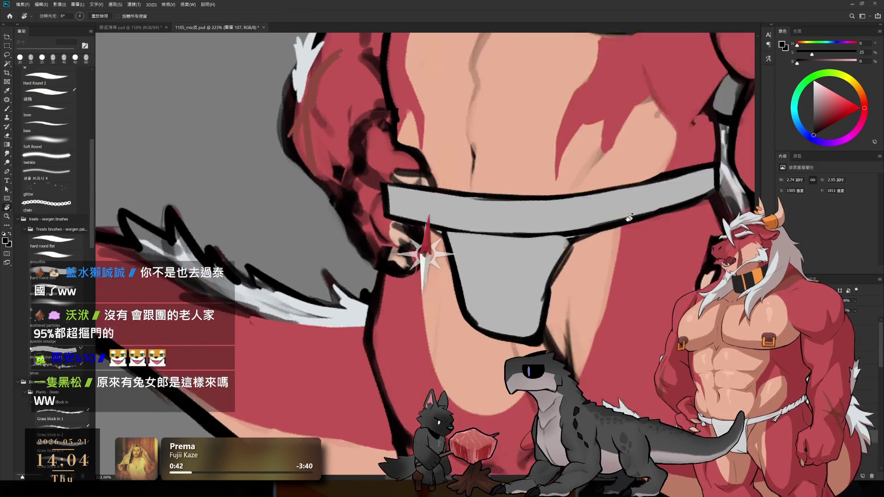
pyautogui.press('b')
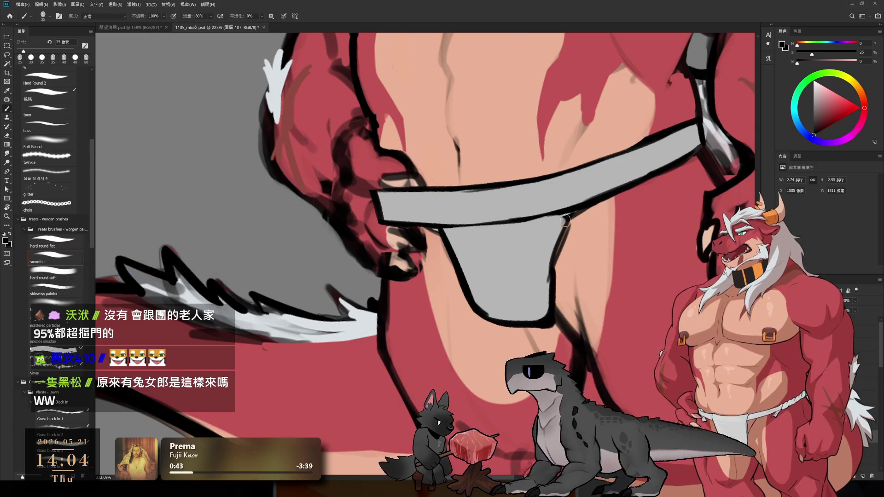
pyautogui.moveTo(573, 210); pyautogui.dragTo(548, 283)
pyautogui.moveTo(565, 228); pyautogui.dragTo(582, 207)
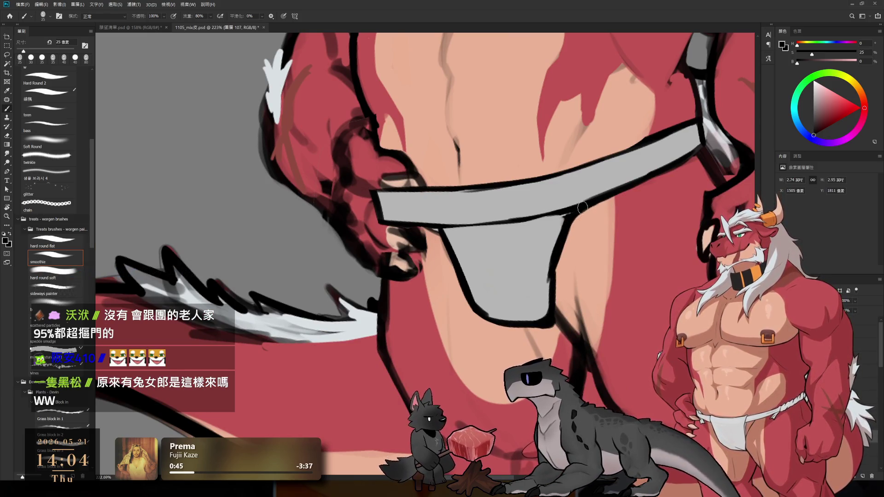
pyautogui.moveTo(558, 242); pyautogui.dragTo(569, 211)
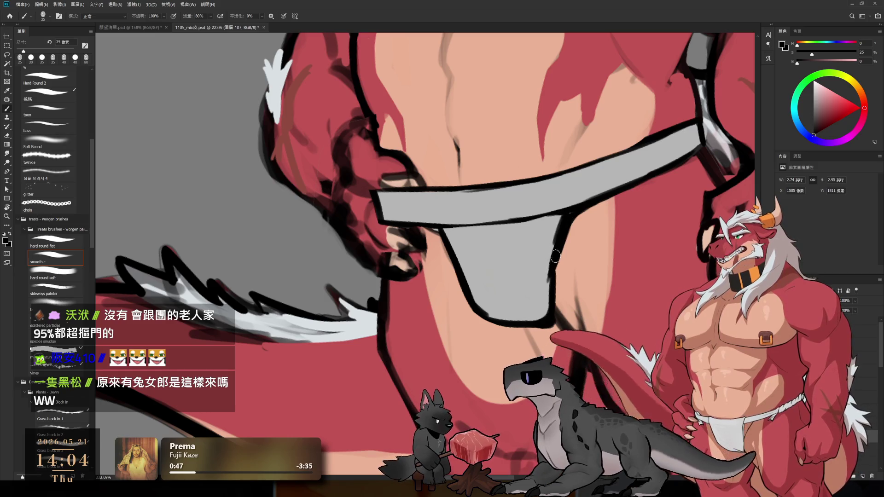
pyautogui.moveTo(550, 276); pyautogui.dragTo(556, 239)
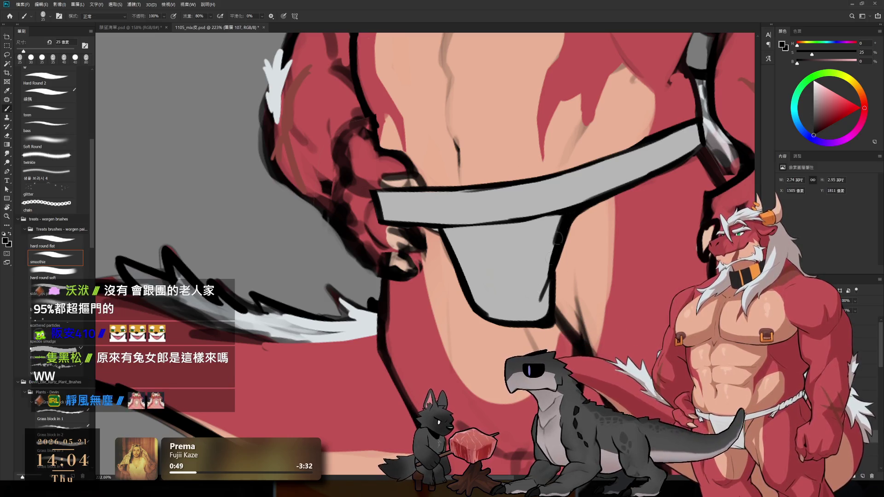
pyautogui.keyDown('alt'); pyautogui.click(537, 251); pyautogui.keyUp('alt')
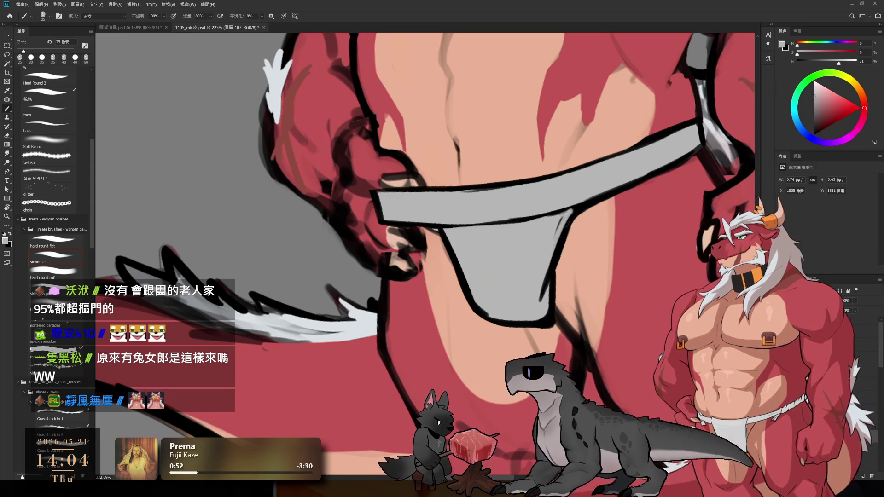
# Paint a thin dark crease down the middle of the pouch with a smaller brush
pyautogui.press('r')
pyautogui.moveTo(617, 202)
pyautogui.mouseDown()
pyautogui.moveTo(622, 229)
pyautogui.moveTo(624, 212)
pyautogui.mouseUp()
pyautogui.press('d')
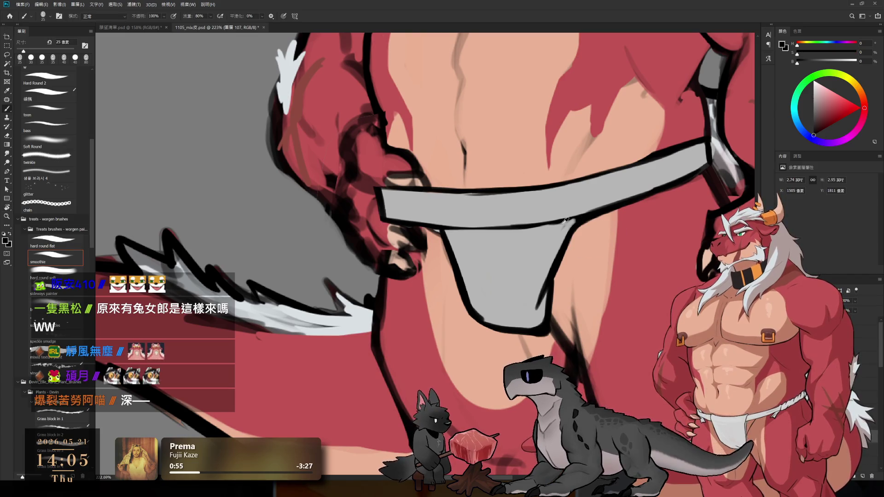
pyautogui.moveTo(482, 229); pyautogui.dragTo(487, 308)
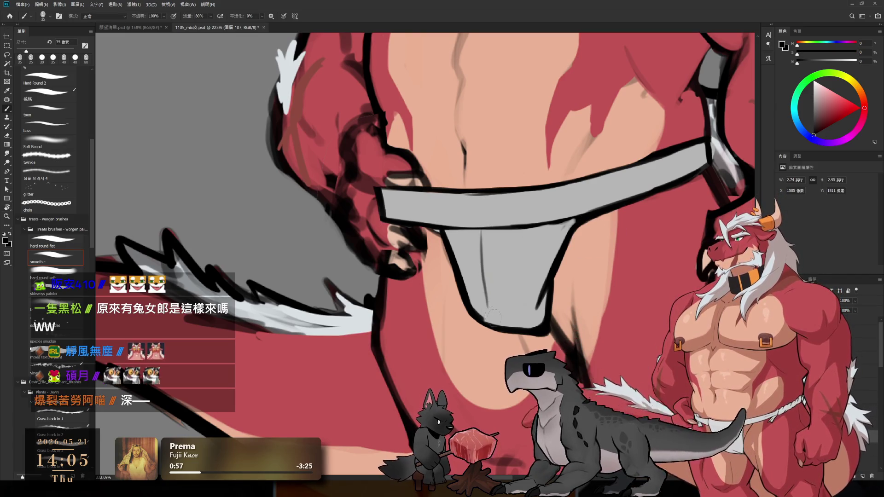
pyautogui.hotkey('ctrl', 'z')
pyautogui.hotkey('ctrl', 'z')
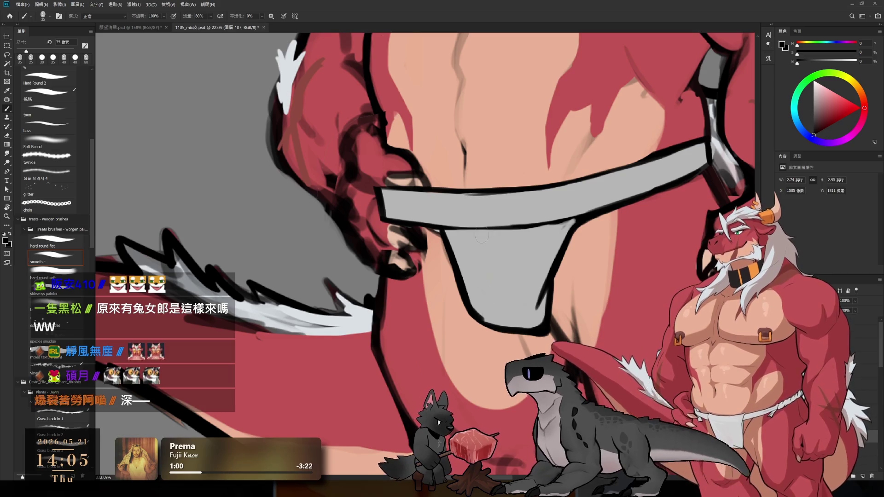
pyautogui.hotkey('ctrl', 'z')
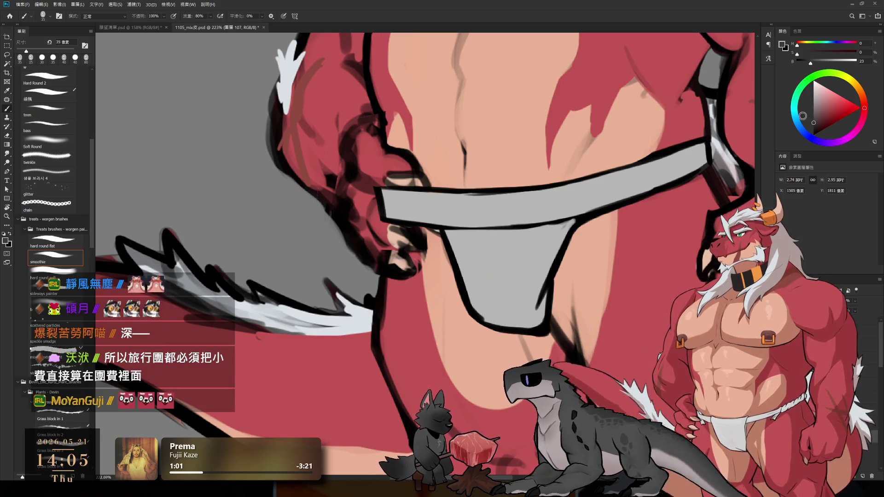
pyautogui.press('[')
pyautogui.moveTo(482, 232); pyautogui.dragTo(486, 306)
pyautogui.hotkey('ctrl', 'z')
pyautogui.moveTo(481, 232); pyautogui.dragTo(488, 318)
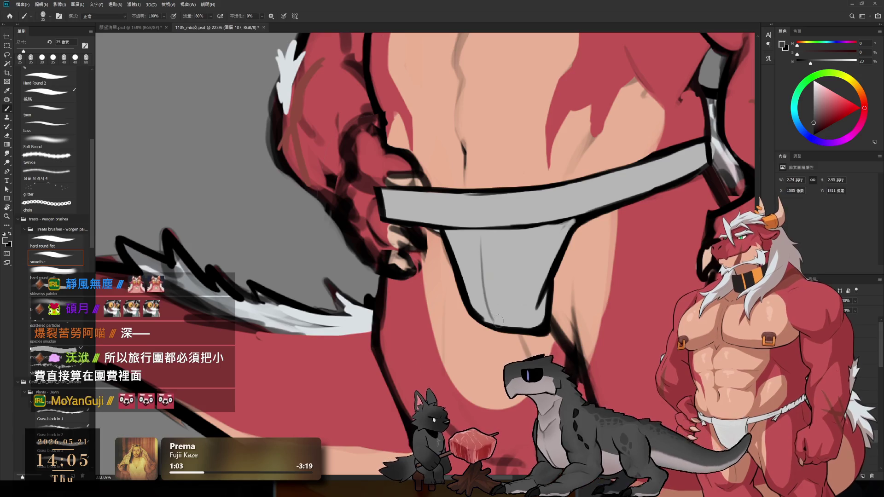
# Level the canvas rotation and pan to show more of the figure
pyautogui.press('r')
pyautogui.scroll(-4, 627, 222)
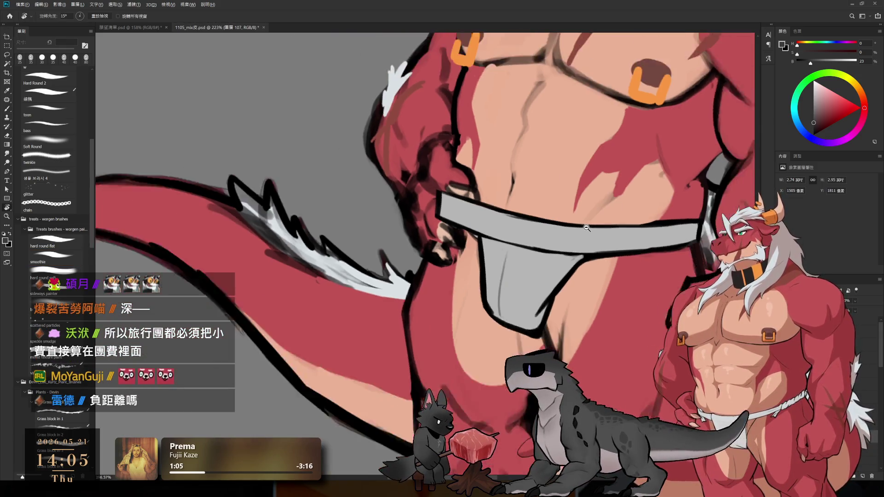
pyautogui.press('Escape')
pyautogui.press('b')
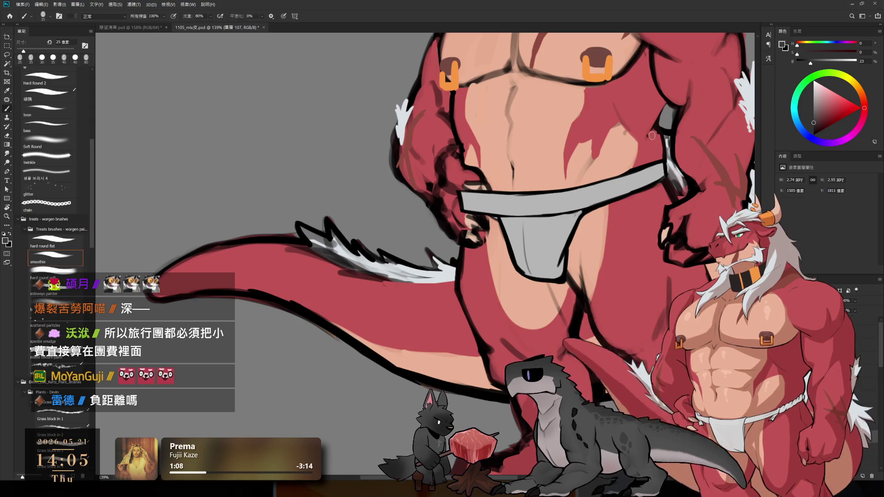
pyautogui.moveTo(538, 230); pyautogui.dragTo(520, 322)
pyautogui.scroll(-3, 520, 322)
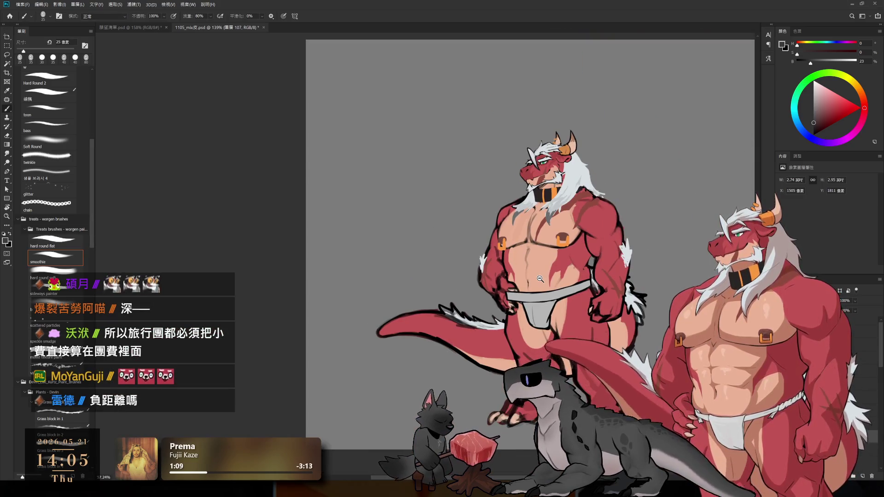
pyautogui.scroll(2, 549, 282)
pyautogui.scroll(2, 549, 282)
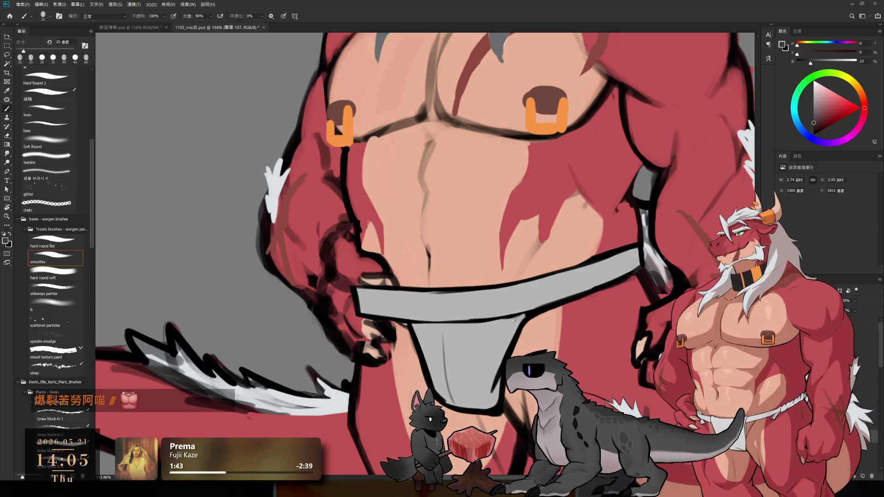
pyautogui.press('r')
# Pick dark red, enlarge the brush to 35 px, and paint a stripe down the grey strap
pyautogui.moveTo(593, 251)
pyautogui.mouseDown()
pyautogui.moveTo(463, 258)
pyautogui.moveTo(414, 297)
pyautogui.moveTo(521, 289)
pyautogui.mouseUp()
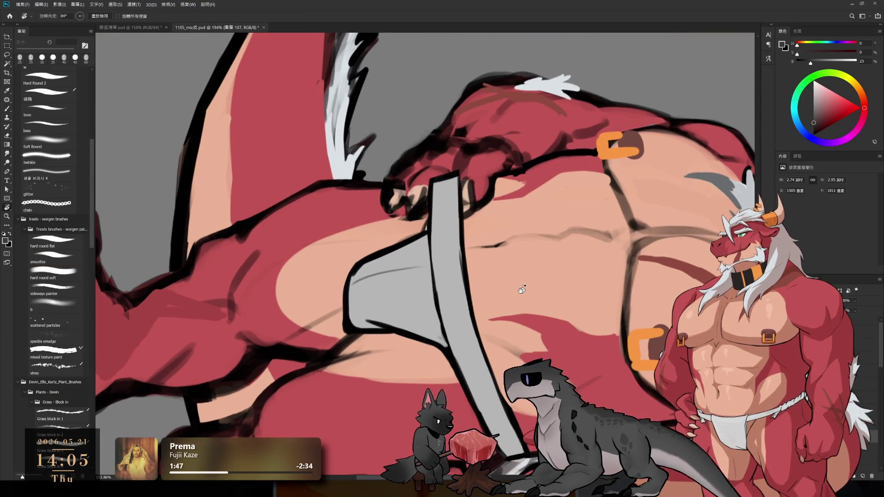
pyautogui.press('b')
pyautogui.click(831, 118)
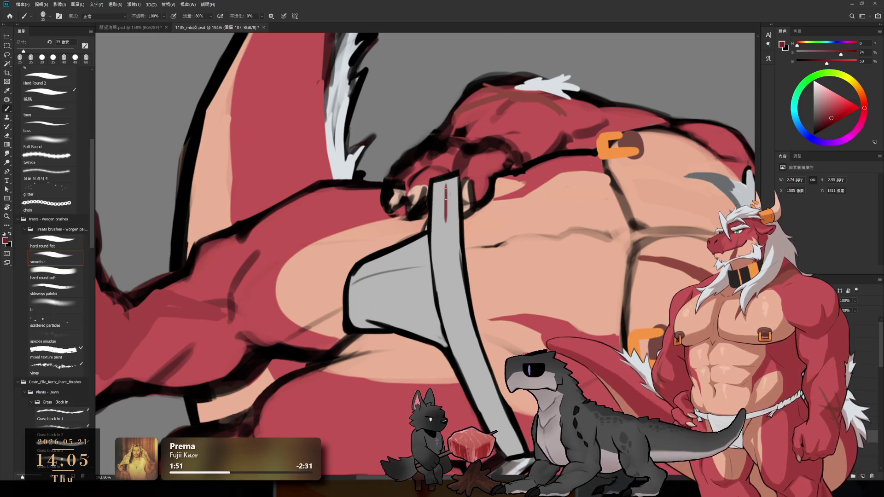
pyautogui.press(']')
pyautogui.moveTo(443, 182); pyautogui.dragTo(446, 247)
pyautogui.moveTo(444, 201); pyautogui.dragTo(447, 268)
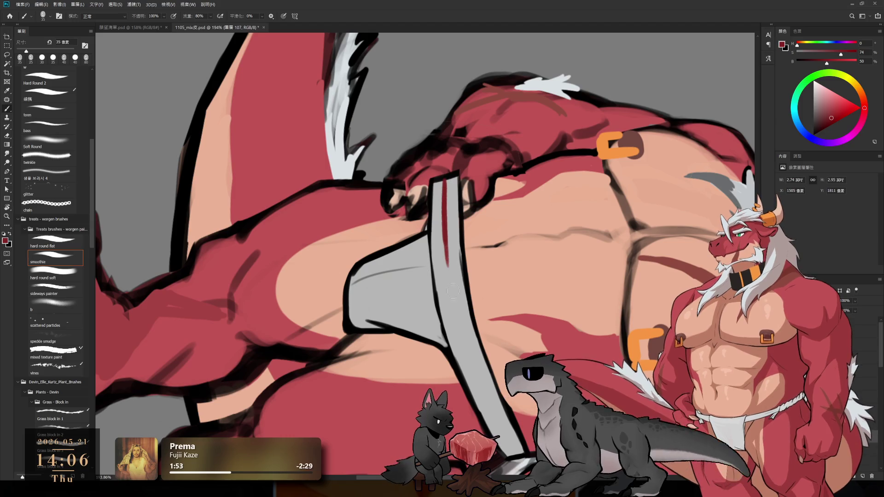
pyautogui.moveTo(444, 182); pyautogui.dragTo(455, 289)
# Redo the red stripe strokes, extending the stripe further down the strap
pyautogui.hotkey('ctrl', 'z')
pyautogui.moveTo(445, 215); pyautogui.dragTo(455, 310)
pyautogui.hotkey('ctrl', 'z')
pyautogui.moveTo(449, 251); pyautogui.dragTo(467, 329)
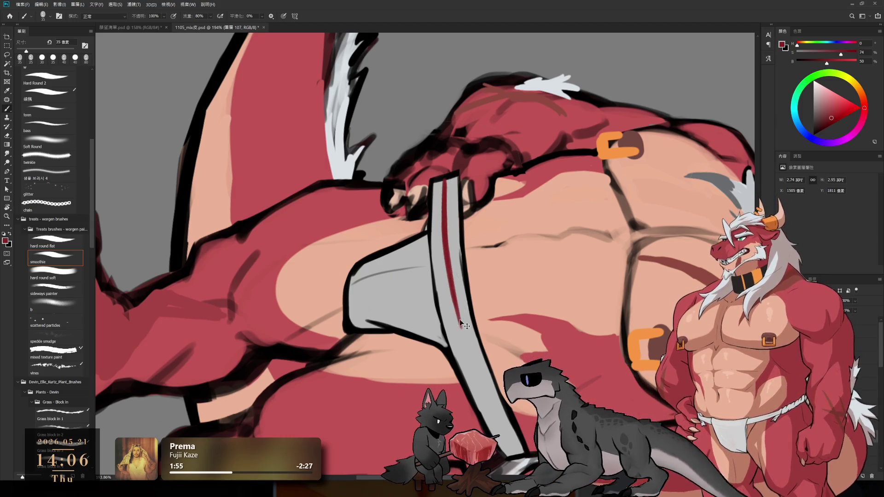
pyautogui.hotkey('ctrl', 'z')
pyautogui.hotkey('ctrl', 'z')
pyautogui.moveTo(443, 240); pyautogui.dragTo(452, 295)
pyautogui.hotkey('ctrl', 'z')
pyautogui.moveTo(446, 258); pyautogui.dragTo(457, 327)
pyautogui.hotkey('ctrl', 'z')
pyautogui.moveTo(446, 258); pyautogui.dragTo(457, 328)
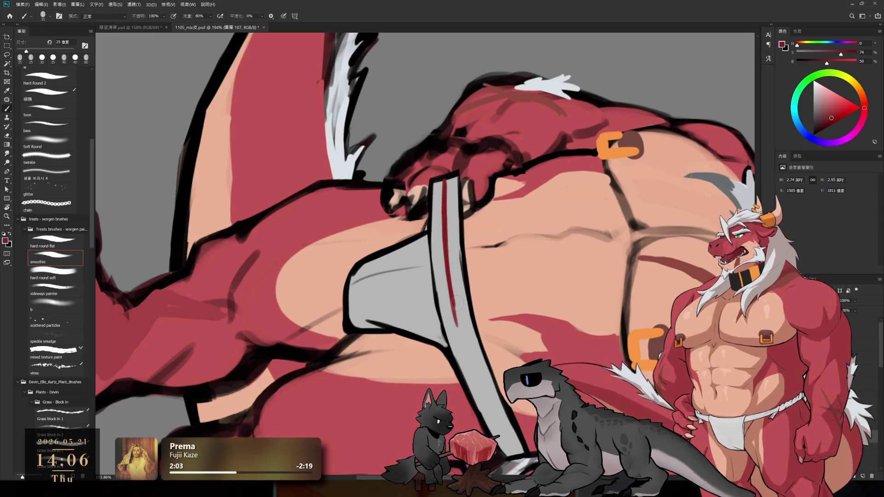
# Rotate to a better angle, try more red on the strap's lower part, and sample the strap grey
pyautogui.press('r')
pyautogui.moveTo(438, 210)
pyautogui.mouseDown()
pyautogui.moveTo(516, 292)
pyautogui.moveTo(474, 282)
pyautogui.mouseUp()
pyautogui.press('b')
pyautogui.moveTo(441, 279); pyautogui.dragTo(458, 353)
pyautogui.hotkey('ctrl', 'z')
pyautogui.hotkey('ctrl', 'z')
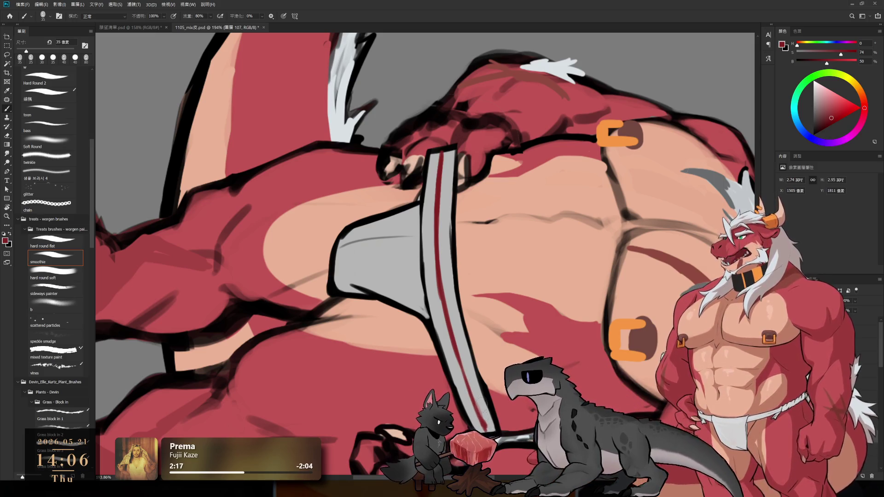
pyautogui.keyDown('alt'); pyautogui.click(437, 309); pyautogui.keyUp('alt')
# Turn the strap vertical and tidy its stray lines with a smaller eraser and black brush
pyautogui.press('[')
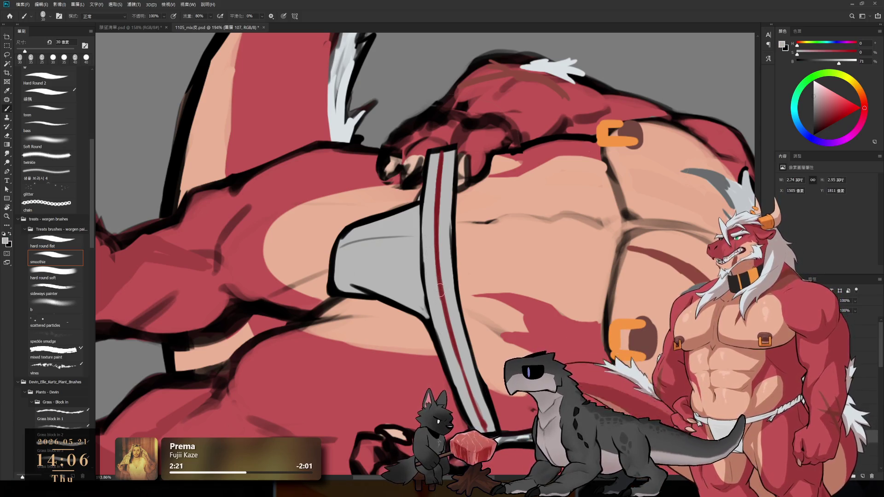
pyautogui.press('r')
pyautogui.moveTo(424, 268); pyautogui.dragTo(428, 33)
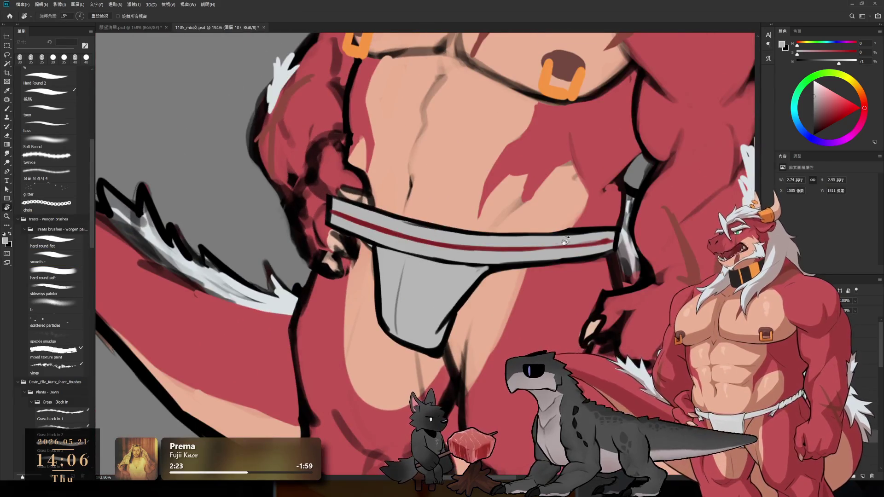
pyautogui.moveTo(565, 241); pyautogui.dragTo(587, 161)
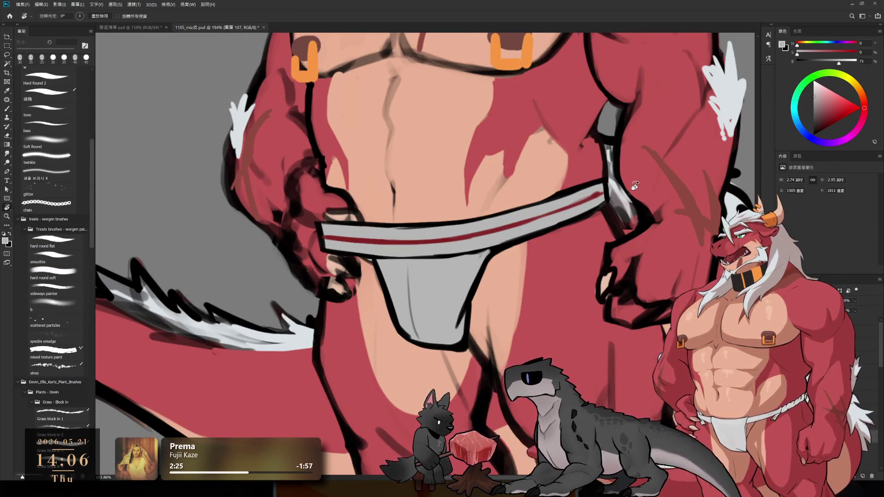
pyautogui.moveTo(650, 199)
pyautogui.mouseDown()
pyautogui.moveTo(612, 349)
pyautogui.moveTo(460, 405)
pyautogui.mouseUp()
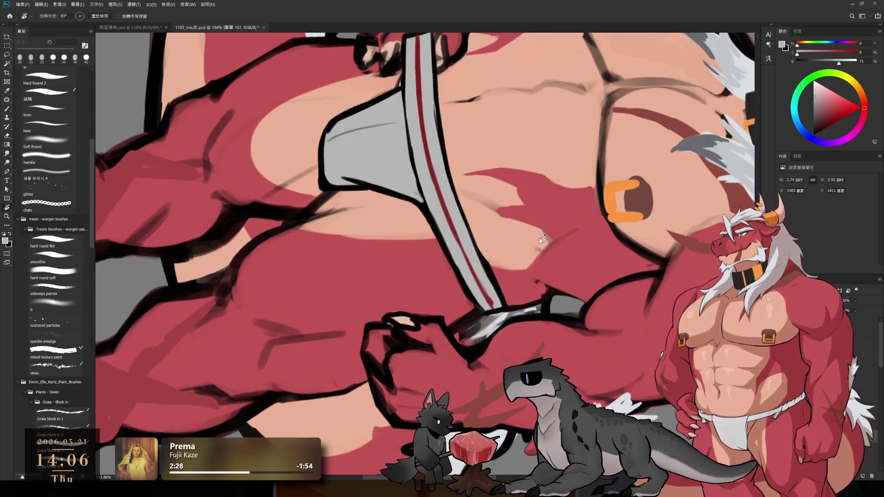
pyautogui.press('e')
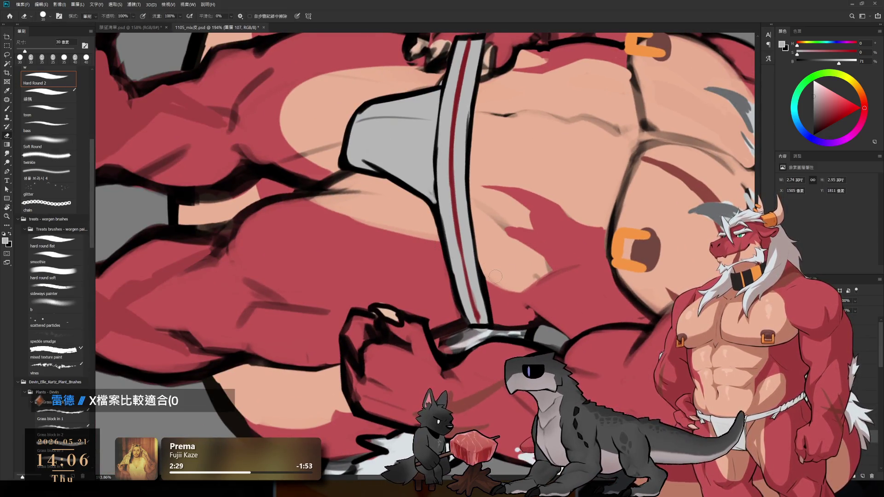
pyautogui.press('[')
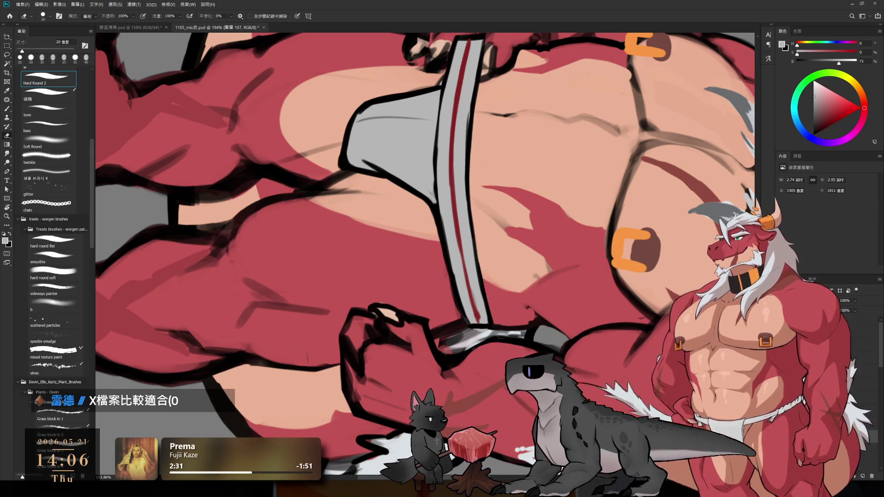
pyautogui.press('b')
pyautogui.keyDown('alt'); pyautogui.click(453, 279); pyautogui.keyUp('alt')
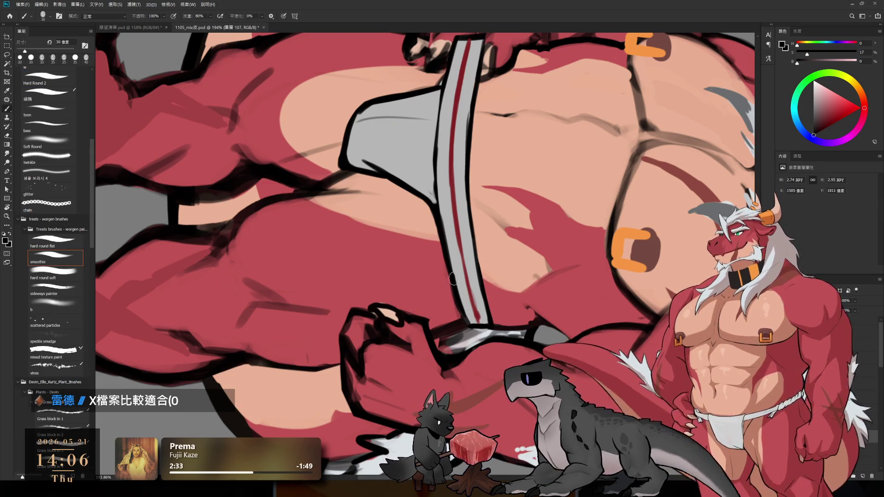
pyautogui.press('[')
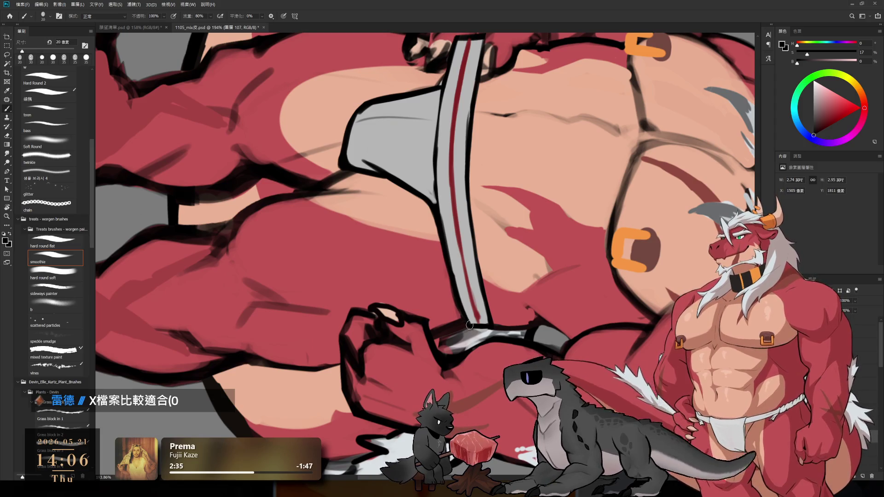
pyautogui.press('e')
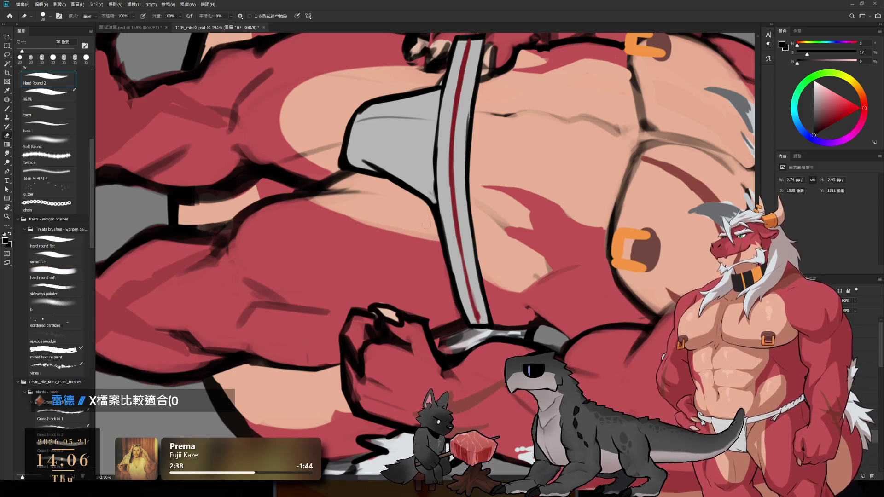
# Rotate the view to about 67° and paint sampled grey over the belt's dark outline
pyautogui.press('r')
pyautogui.moveTo(441, 276); pyautogui.dragTo(375, 4)
pyautogui.moveTo(505, 207)
pyautogui.mouseDown()
pyautogui.moveTo(515, 246)
pyautogui.moveTo(508, 285)
pyautogui.mouseUp()
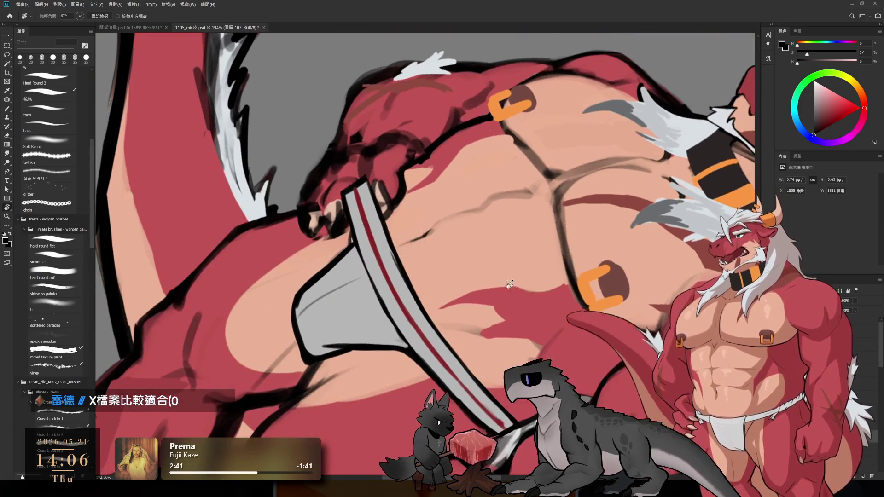
pyautogui.press('b')
pyautogui.keyDown('alt'); pyautogui.click(399, 271); pyautogui.keyUp('alt')
pyautogui.moveTo(391, 266)
pyautogui.mouseDown()
pyautogui.moveTo(389, 244)
pyautogui.moveTo(405, 290)
pyautogui.mouseUp()
pyautogui.press('r')
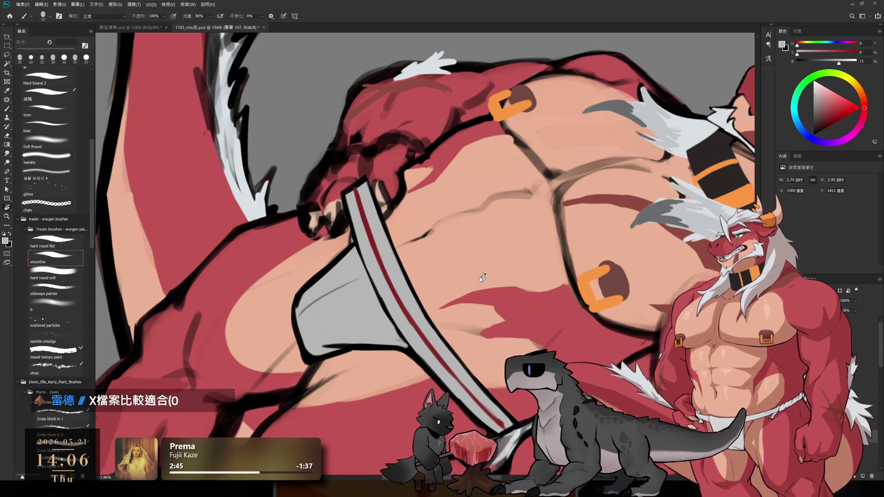
pyautogui.press('Escape')
pyautogui.press('b')
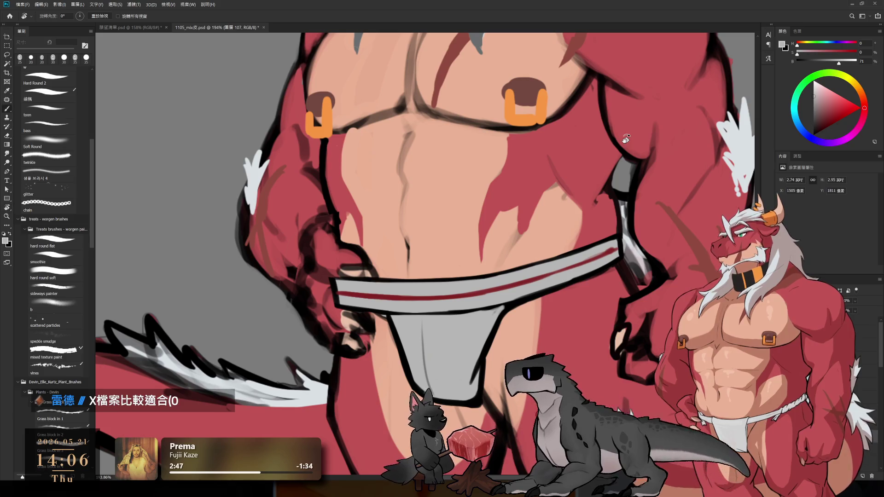
pyautogui.moveTo(640, 239); pyautogui.dragTo(595, 187)
# Zoom out to the whole torso and bring back the black tank top over it
pyautogui.press('[')
pyautogui.press('r')
pyautogui.press('Escape')
pyautogui.scroll(-5, 599, 301)
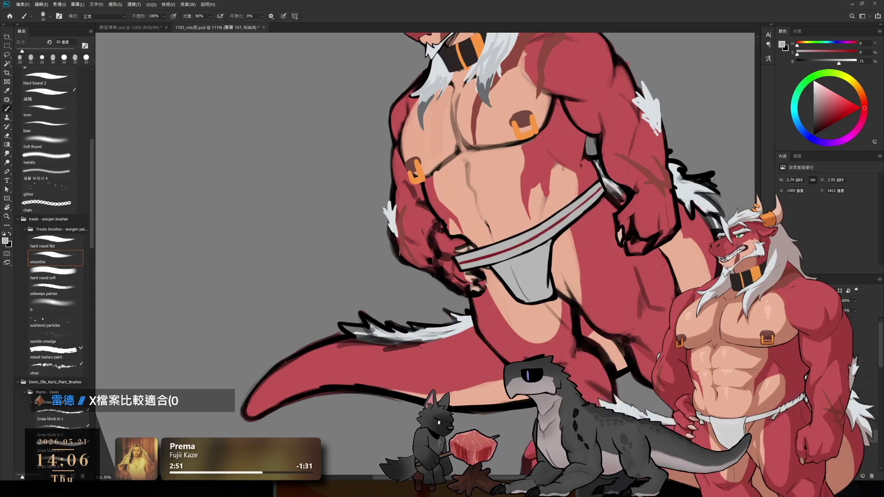
pyautogui.moveTo(599, 301); pyautogui.dragTo(562, 306)
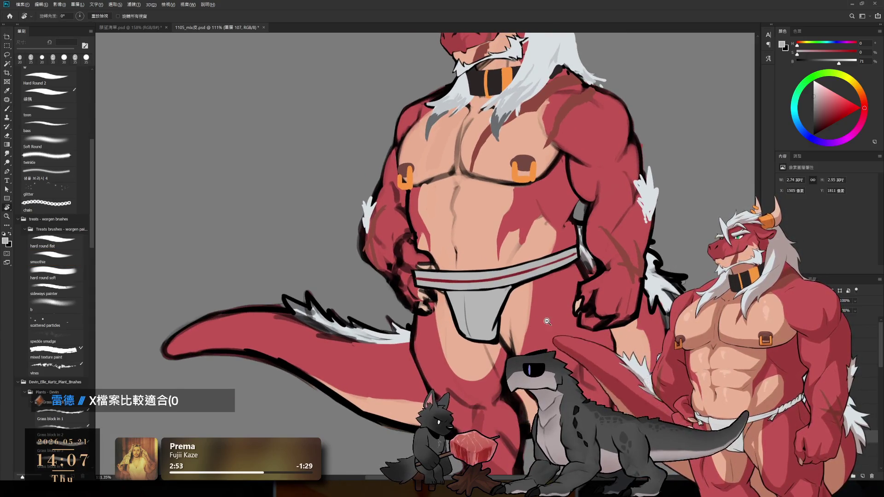
pyautogui.scroll(5, 476, 336)
pyautogui.press('b')
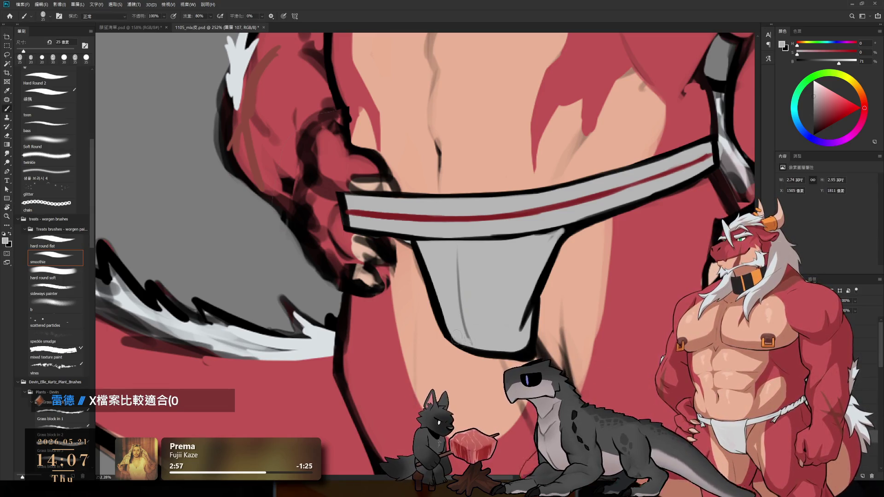
pyautogui.scroll(-5, 514, 336)
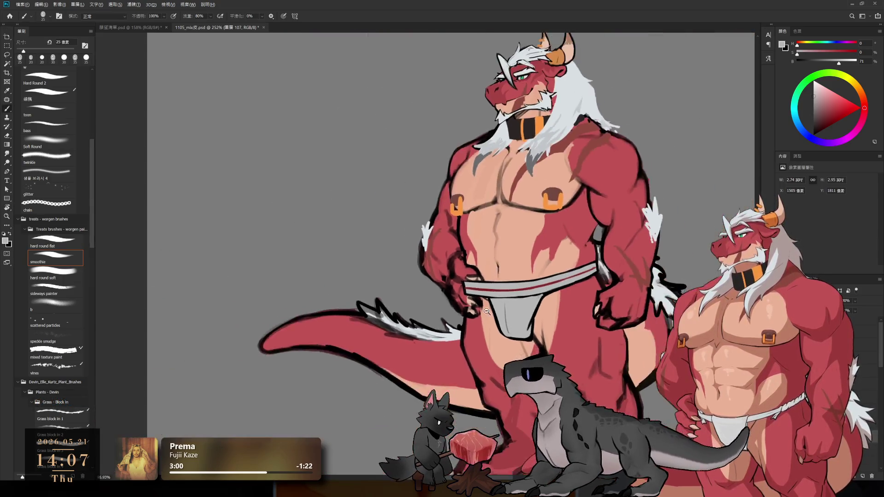
pyautogui.press('r')
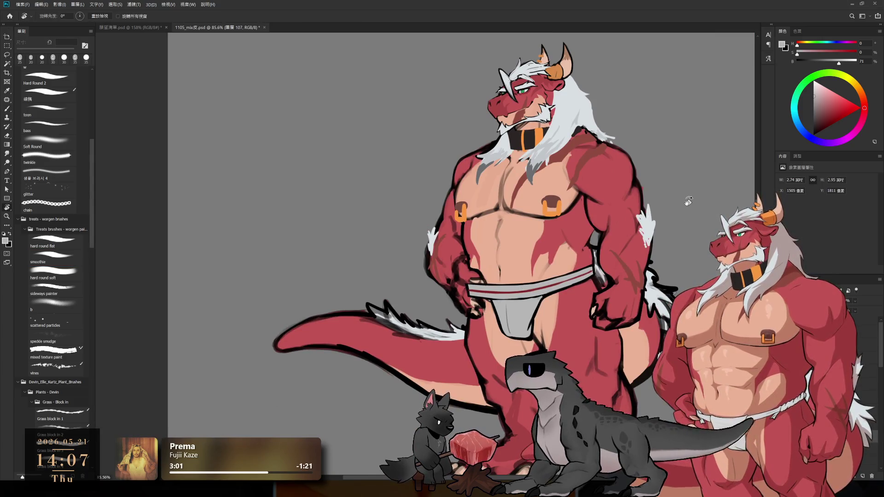
pyautogui.hotkey('ctrl', 'z')
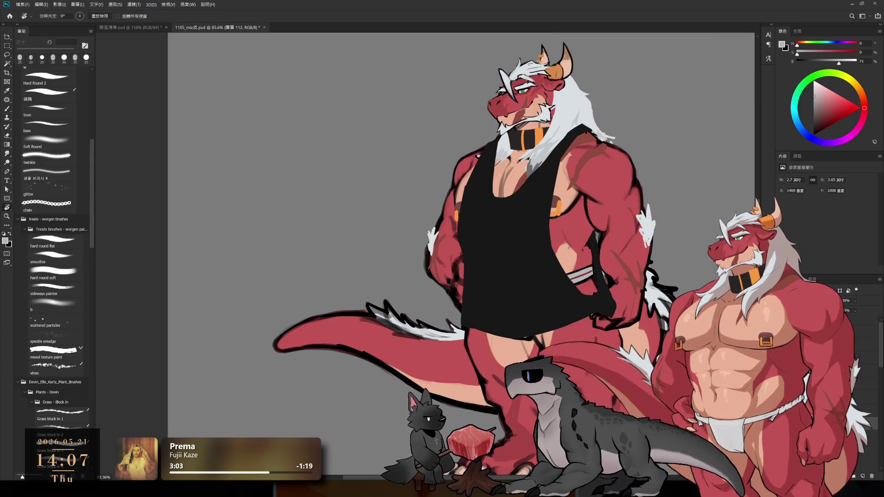
pyautogui.scroll(3, 570, 267)
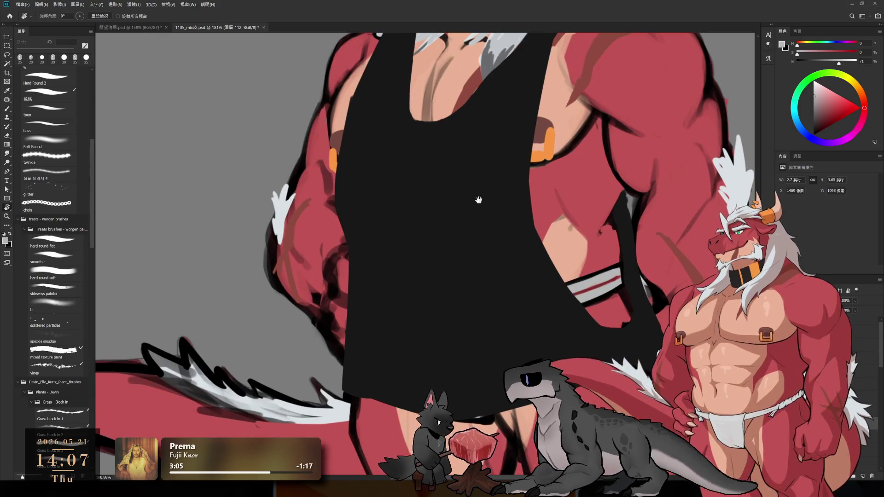
pyautogui.scroll(-3, 479, 200)
pyautogui.scroll(3, 487, 200)
pyautogui.scroll(-3, 510, 237)
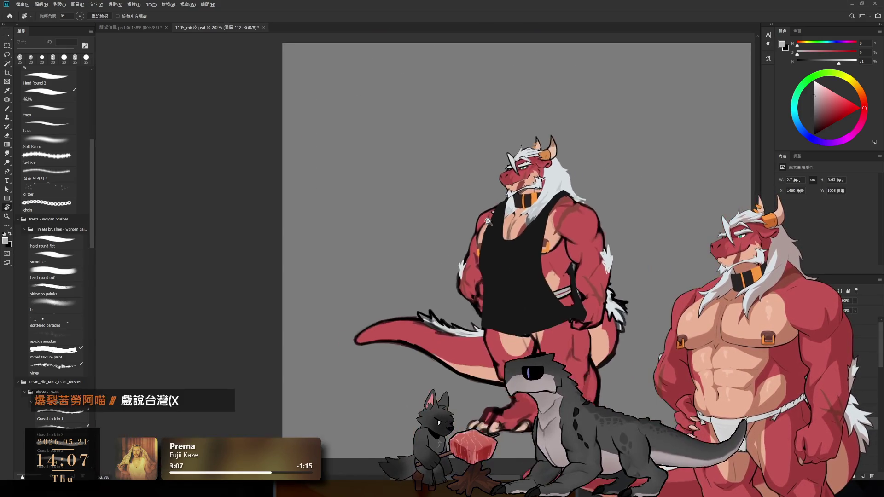
pyautogui.scroll(2, 509, 224)
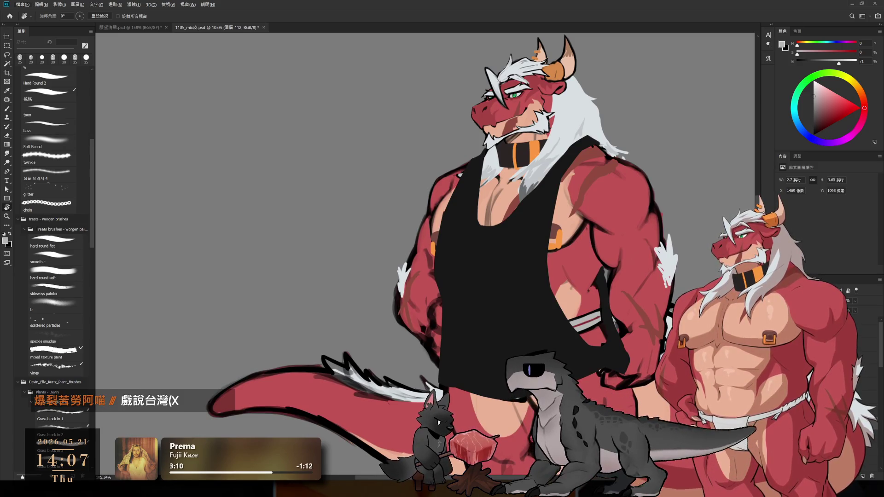
# Add a new empty layer and set the brush colour to black
pyautogui.click(861, 478)
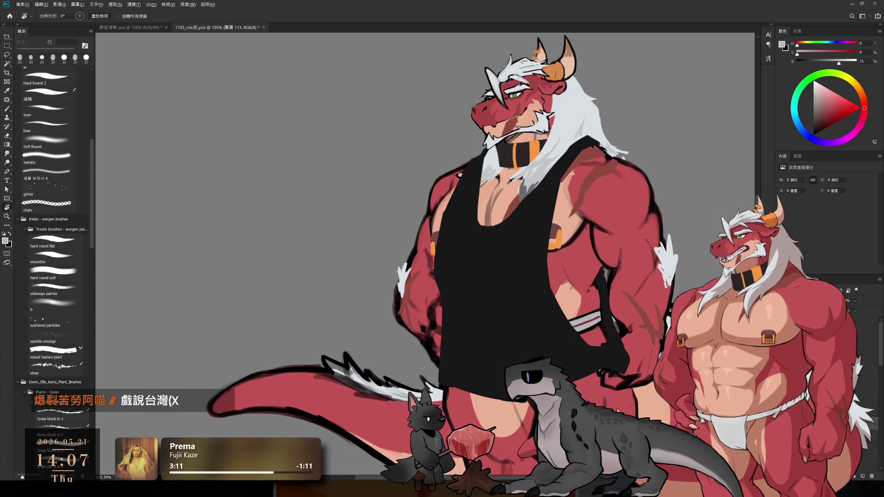
pyautogui.press('b')
pyautogui.scroll(-2, 722, 148)
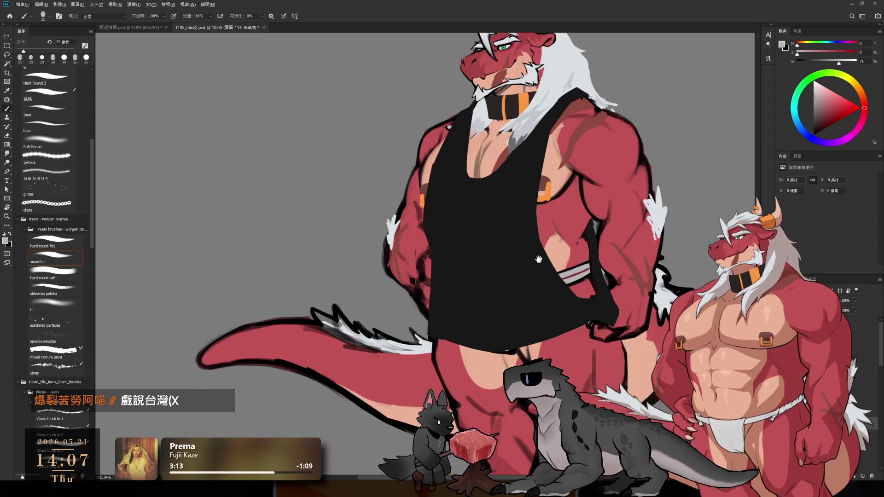
pyautogui.press('x')
pyautogui.scroll(2, 449, 238)
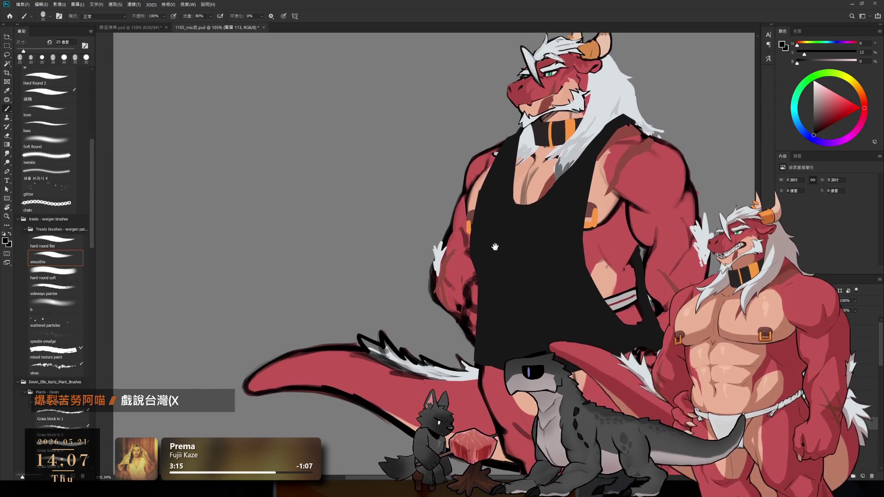
# Paint black down the tank top's left edge beside the arm with a slightly larger brush
pyautogui.moveTo(508, 140); pyautogui.dragTo(474, 224)
pyautogui.press(']')
pyautogui.moveTo(481, 191)
pyautogui.mouseDown()
pyautogui.moveTo(469, 267)
pyautogui.moveTo(481, 299)
pyautogui.mouseUp()
pyautogui.moveTo(479, 258)
pyautogui.mouseDown()
pyautogui.moveTo(469, 257)
pyautogui.moveTo(480, 326)
pyautogui.mouseUp()
pyautogui.moveTo(476, 276); pyautogui.dragTo(480, 331)
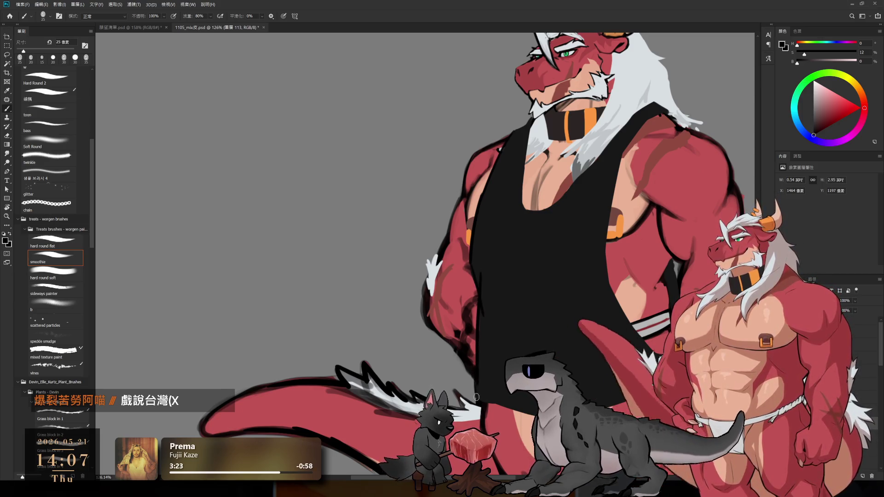
# With the canvas turned sideways, widen the tank top's left side in black toward the hem
pyautogui.press('r')
pyautogui.moveTo(602, 238)
pyautogui.mouseDown()
pyautogui.moveTo(576, 322)
pyautogui.moveTo(496, 248)
pyautogui.mouseUp()
pyautogui.press('e')
pyautogui.press('b')
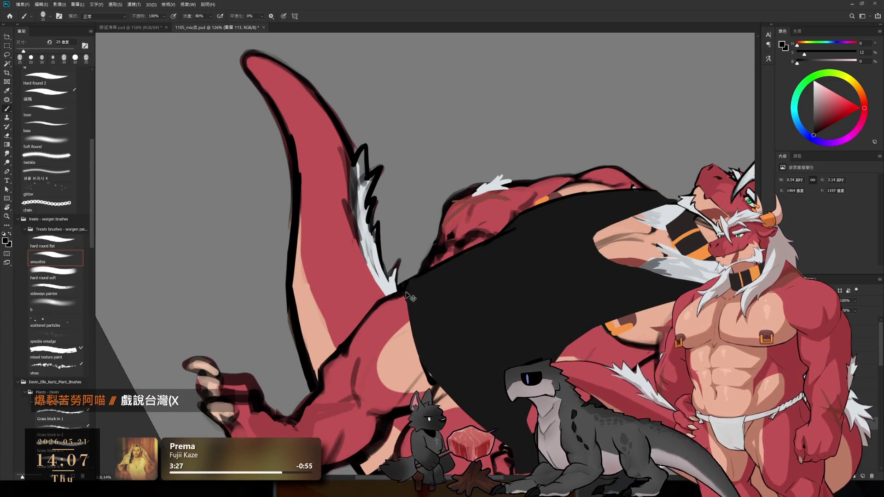
pyautogui.moveTo(404, 292); pyautogui.dragTo(415, 352)
pyautogui.moveTo(405, 299)
pyautogui.mouseDown()
pyautogui.moveTo(416, 352)
pyautogui.moveTo(452, 280)
pyautogui.moveTo(423, 263)
pyautogui.moveTo(452, 352)
pyautogui.mouseUp()
pyautogui.press('r')
pyautogui.press('b')
pyautogui.moveTo(422, 237); pyautogui.dragTo(453, 352)
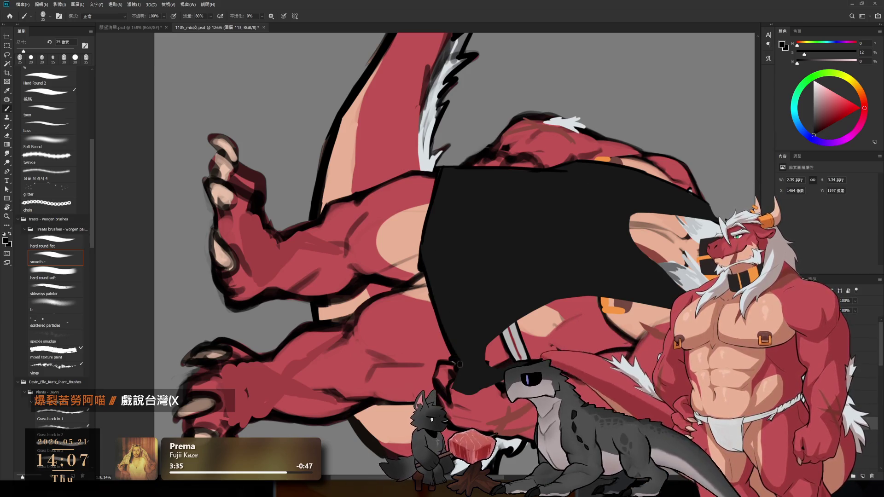
pyautogui.press('r')
pyautogui.moveTo(456, 387)
pyautogui.mouseDown()
pyautogui.moveTo(531, 342)
pyautogui.moveTo(577, 253)
pyautogui.moveTo(545, 125)
pyautogui.mouseUp()
pyautogui.press('b')
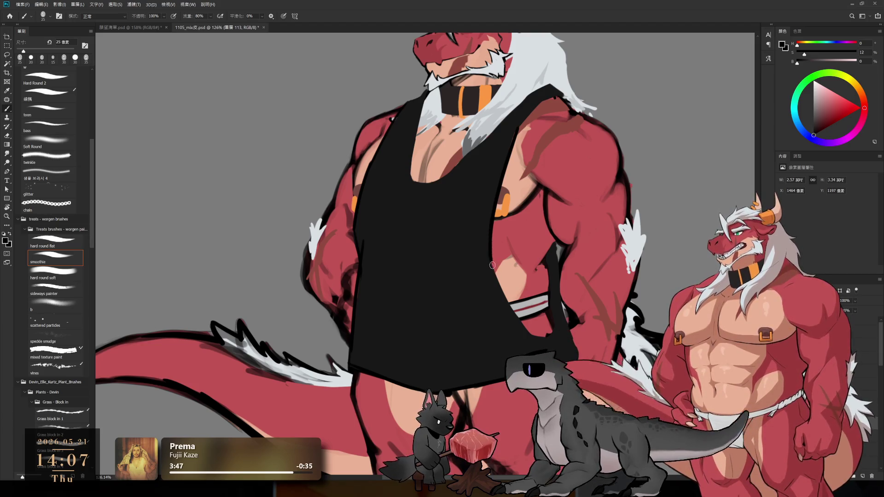
pyautogui.moveTo(520, 317); pyautogui.dragTo(512, 301)
pyautogui.press('e')
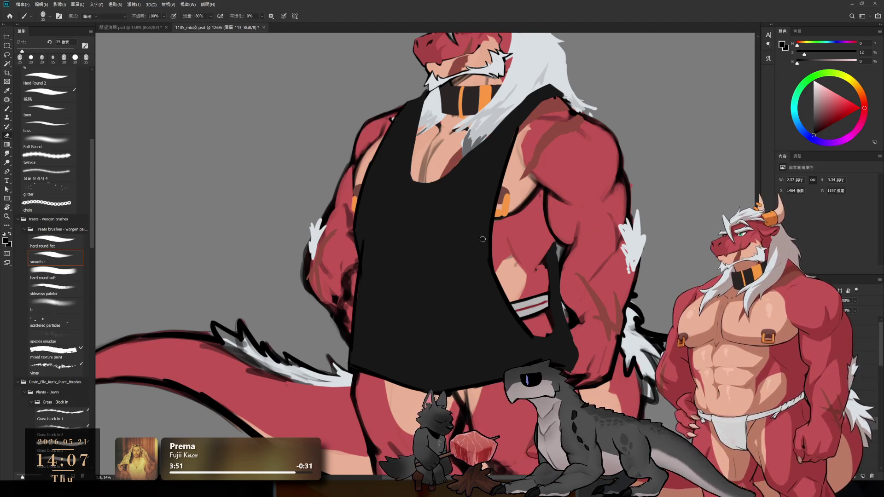
pyautogui.press('b')
pyautogui.moveTo(554, 238); pyautogui.dragTo(560, 306)
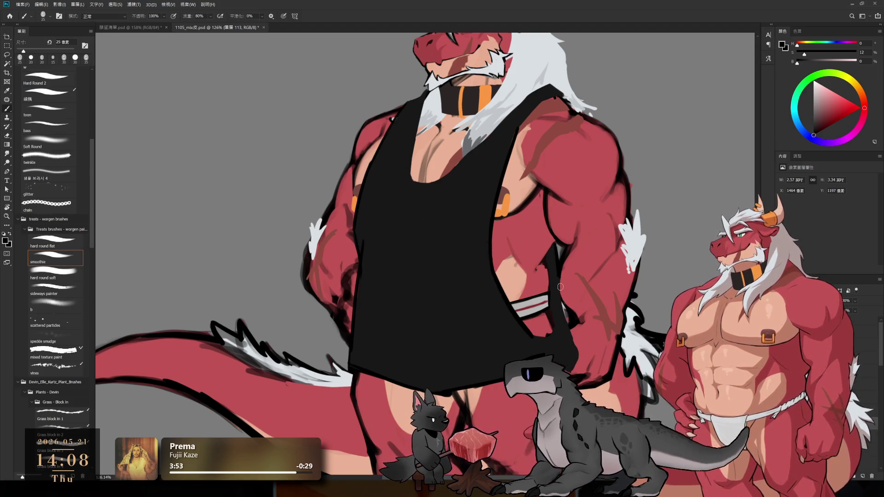
pyautogui.moveTo(570, 343); pyautogui.dragTo(564, 358)
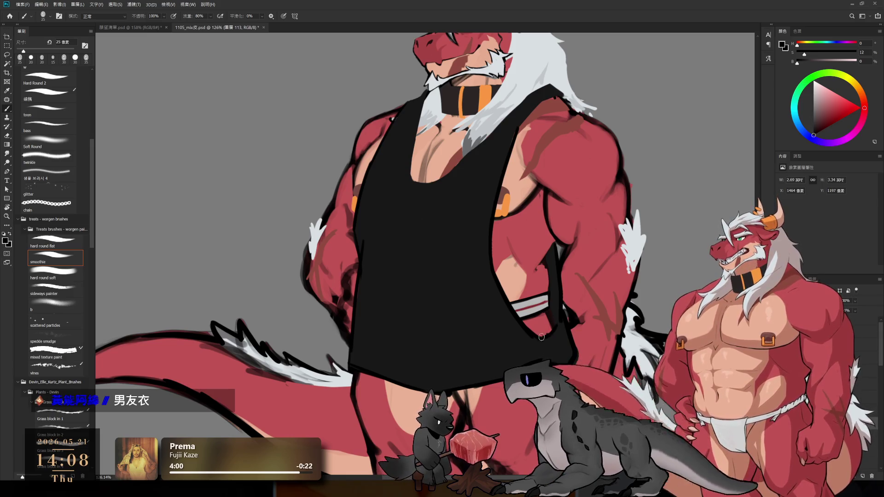
pyautogui.moveTo(490, 282); pyautogui.dragTo(561, 326)
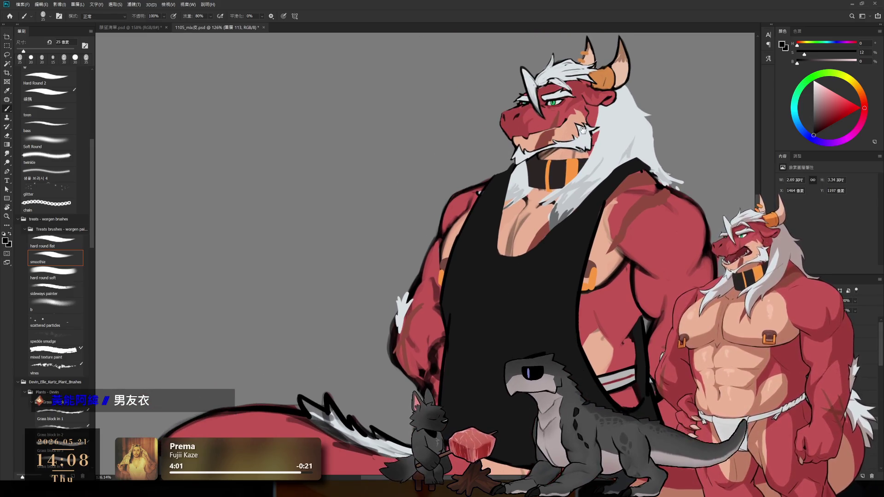
pyautogui.scroll(3, 518, 195)
pyautogui.moveTo(518, 148)
pyautogui.mouseDown()
pyautogui.moveTo(489, 247)
pyautogui.moveTo(486, 308)
pyautogui.moveTo(494, 246)
pyautogui.mouseUp()
# Redraw the tank top's neckline from the cleavage up toward the shoulder in black
pyautogui.moveTo(493, 145)
pyautogui.mouseDown()
pyautogui.moveTo(478, 250)
pyautogui.moveTo(510, 225)
pyautogui.mouseUp()
pyautogui.moveTo(537, 274)
pyautogui.mouseDown()
pyautogui.moveTo(436, 169)
pyautogui.moveTo(414, 240)
pyautogui.mouseUp()
pyautogui.press('e')
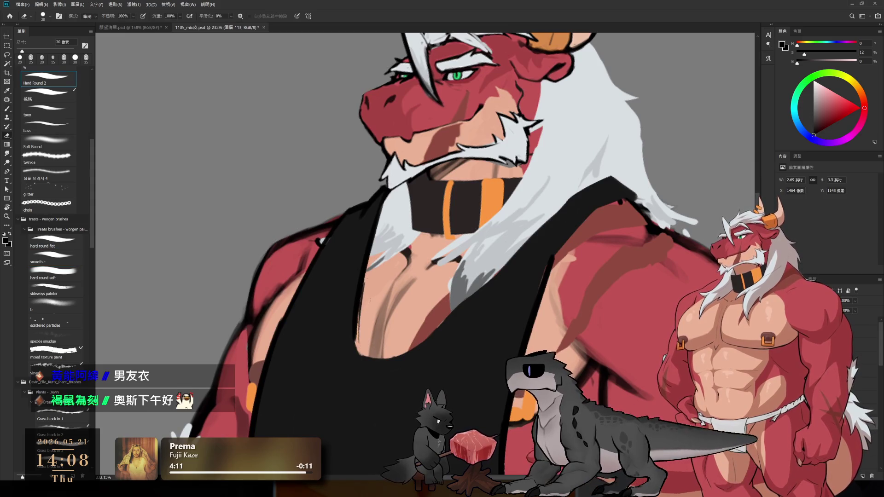
pyautogui.press('b')
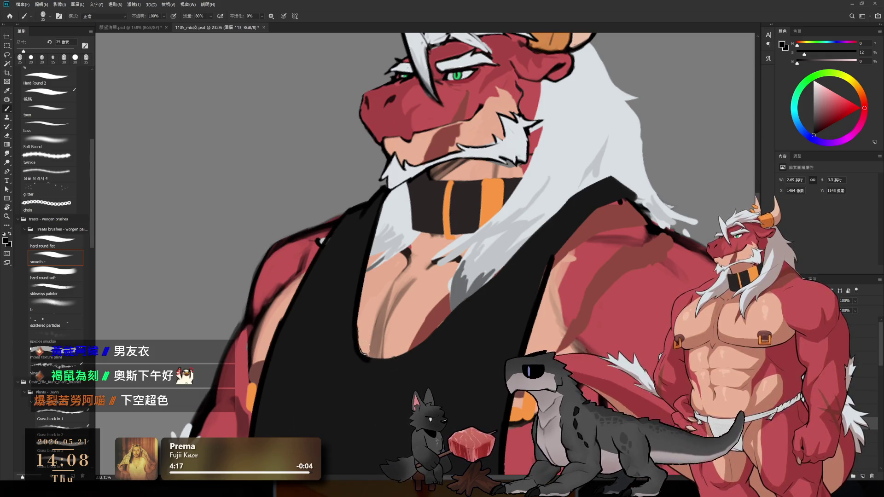
pyautogui.hotkey('ctrl', 'z')
pyautogui.hotkey('ctrl', 'z')
pyautogui.press('[')
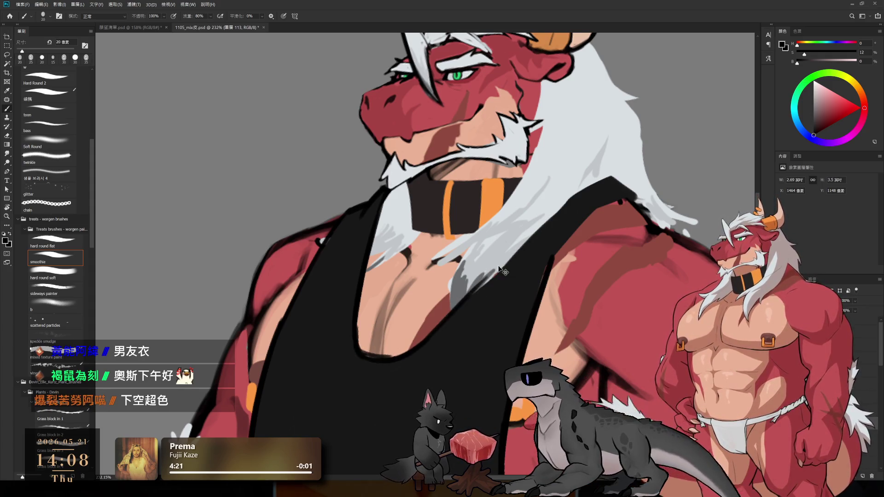
pyautogui.keyDown('shift'); pyautogui.click(604, 183); pyautogui.keyUp('shift')
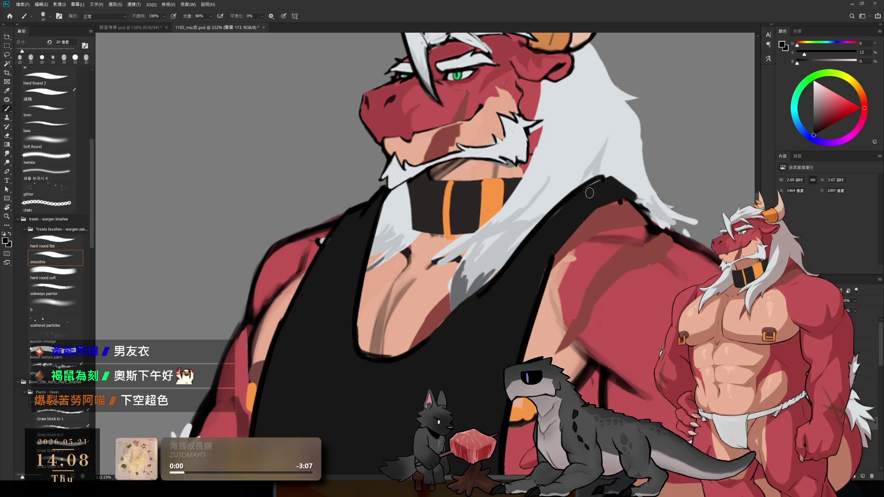
pyautogui.keyDown('shift'); pyautogui.click(634, 197); pyautogui.keyUp('shift')
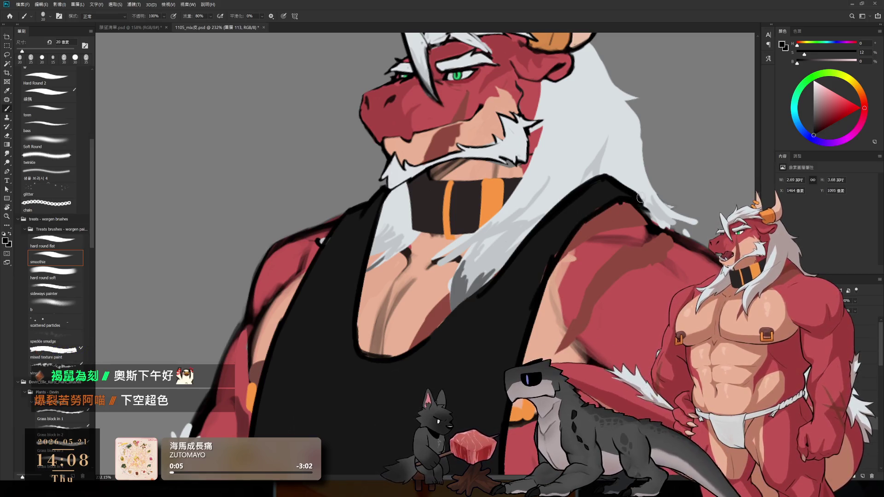
# Tilt the view and erase along the strap edge, undoing and redoing to compare
pyautogui.press('r')
pyautogui.moveTo(600, 247)
pyautogui.mouseDown()
pyautogui.moveTo(630, 317)
pyautogui.moveTo(576, 378)
pyautogui.mouseUp()
pyautogui.press('e')
pyautogui.moveTo(529, 152); pyautogui.dragTo(547, 267)
pyautogui.hotkey('ctrl', 'z')
pyautogui.hotkey('ctrl', 'shift', 'z')
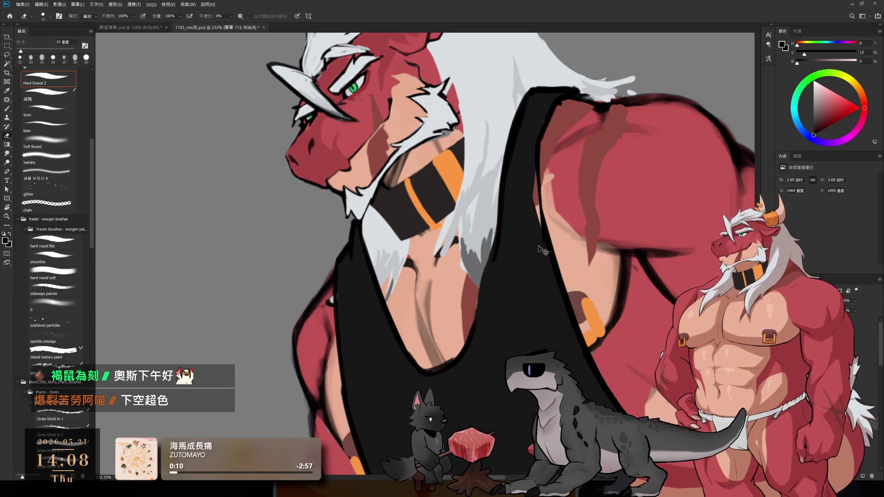
pyautogui.hotkey('ctrl', 'z')
pyautogui.hotkey('ctrl', 'shift', 'z')
pyautogui.hotkey('ctrl', 'z')
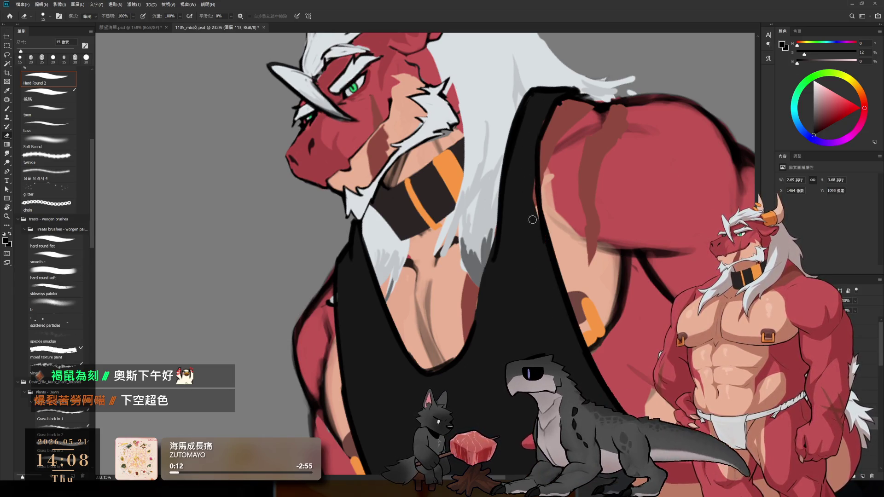
pyautogui.hotkey('ctrl', 'shift', 'z')
pyautogui.hotkey('ctrl', 'z')
pyautogui.hotkey('ctrl', 'shift', 'z')
# Paint a dark grey stroke along the strap edge, then pick a near-black colour
pyautogui.press('b')
pyautogui.keyDown('alt'); pyautogui.click(545, 112); pyautogui.keyUp('alt')
pyautogui.moveTo(527, 182); pyautogui.dragTo(541, 245)
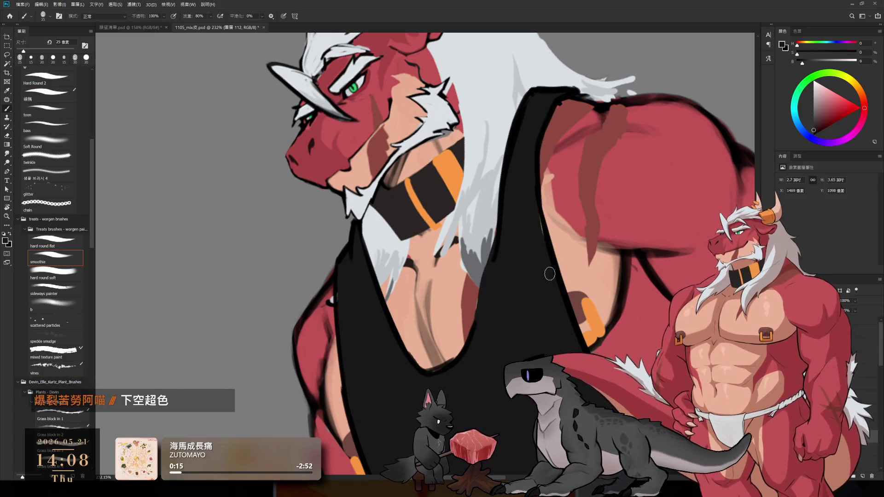
pyautogui.hotkey('ctrl', 'z')
pyautogui.hotkey('ctrl', 'shift', 'z')
pyautogui.keyDown('alt'); pyautogui.click(489, 269); pyautogui.keyUp('alt')
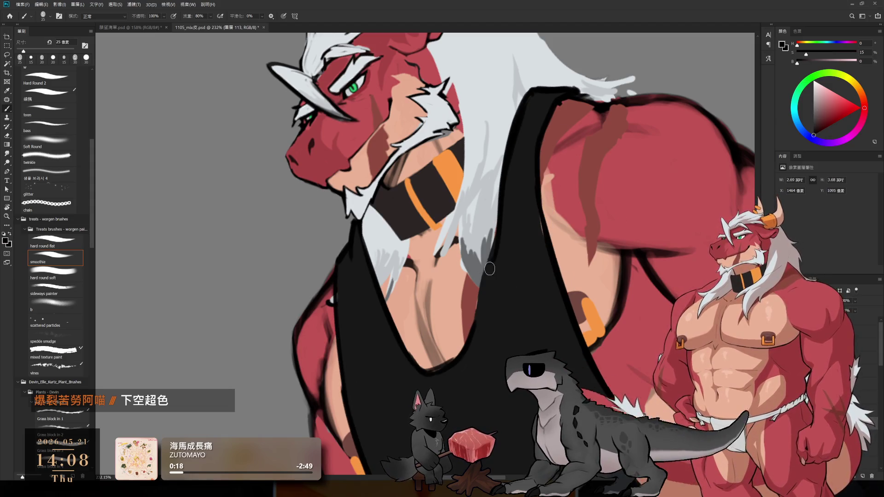
pyautogui.press('r')
pyautogui.moveTo(486, 255)
pyautogui.mouseDown()
pyautogui.moveTo(653, 329)
pyautogui.moveTo(603, 268)
pyautogui.mouseUp()
# Sketch the first vertical and slanted leg lines on the empty canvas, undoing stray strokes
pyautogui.press('b')
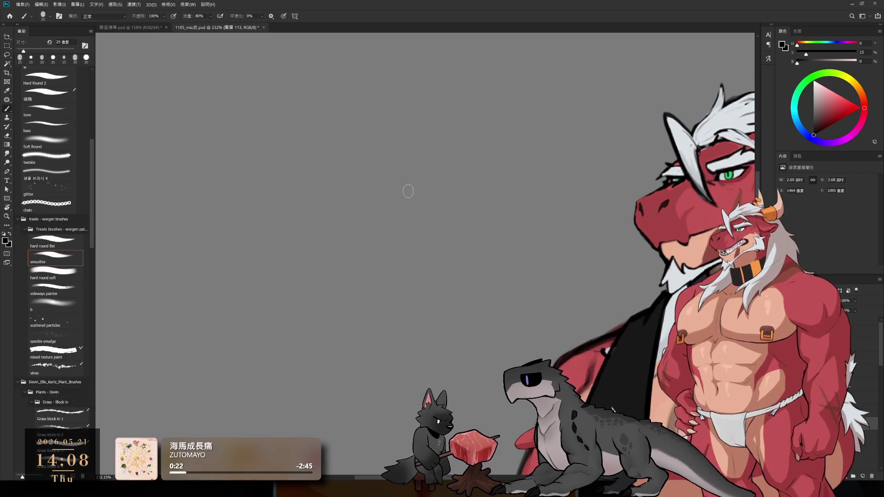
pyautogui.moveTo(397, 143); pyautogui.dragTo(406, 187)
pyautogui.moveTo(442, 143); pyautogui.dragTo(418, 215)
pyautogui.moveTo(438, 182)
pyautogui.mouseDown()
pyautogui.moveTo(444, 213)
pyautogui.moveTo(417, 227)
pyautogui.moveTo(439, 244)
pyautogui.moveTo(412, 265)
pyautogui.moveTo(438, 245)
pyautogui.moveTo(436, 212)
pyautogui.mouseUp()
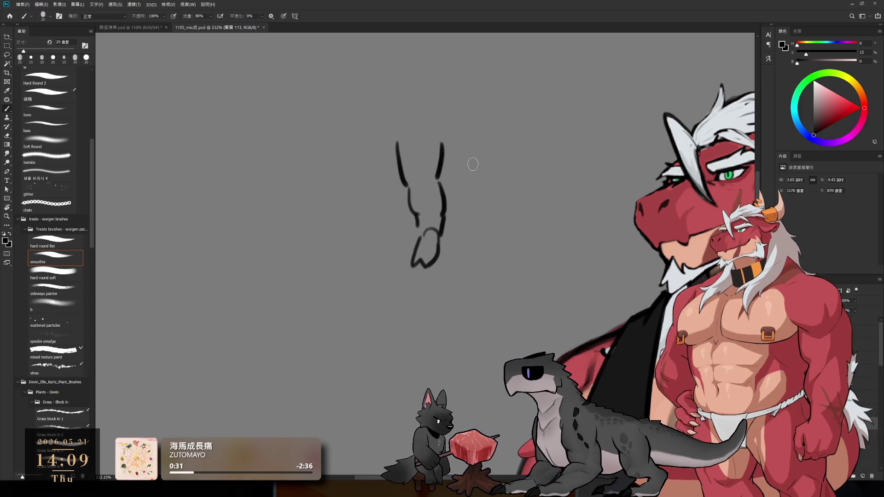
pyautogui.moveTo(484, 134); pyautogui.dragTo(483, 177)
pyautogui.hotkey('ctrl', 'z')
pyautogui.moveTo(349, 136); pyautogui.dragTo(341, 184)
pyautogui.moveTo(392, 148)
pyautogui.mouseDown()
pyautogui.moveTo(378, 191)
pyautogui.moveTo(345, 212)
pyautogui.moveTo(382, 216)
pyautogui.moveTo(363, 229)
pyautogui.moveTo(383, 235)
pyautogui.moveTo(377, 249)
pyautogui.moveTo(354, 251)
pyautogui.moveTo(383, 234)
pyautogui.mouseUp()
pyautogui.hotkey('ctrl', 'z')
# Add the inner leg lines, an ankle stroke, upward leg extensions and the lower left foot
pyautogui.moveTo(386, 189); pyautogui.dragTo(401, 260)
pyautogui.hotkey('ctrl', 'z')
pyautogui.moveTo(399, 197); pyautogui.dragTo(399, 261)
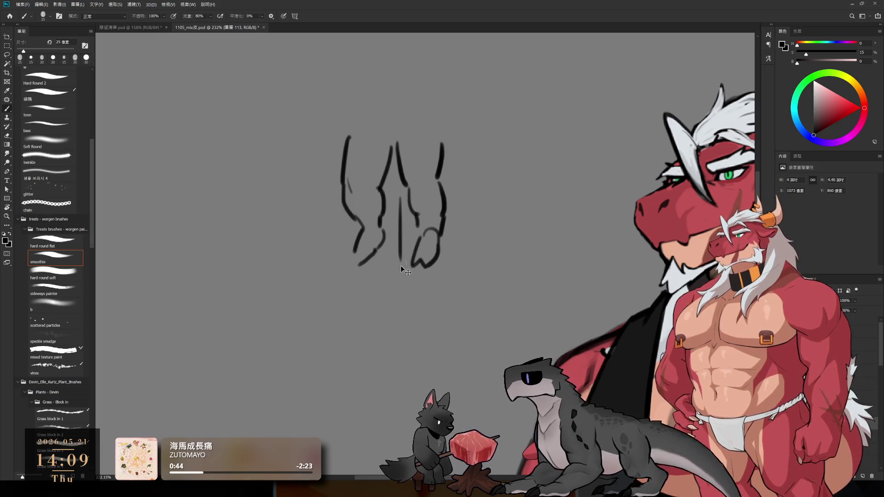
pyautogui.hotkey('ctrl', 'z')
pyautogui.moveTo(407, 196); pyautogui.dragTo(408, 258)
pyautogui.moveTo(411, 216)
pyautogui.mouseDown()
pyautogui.moveTo(411, 256)
pyautogui.moveTo(377, 281)
pyautogui.moveTo(436, 291)
pyautogui.mouseUp()
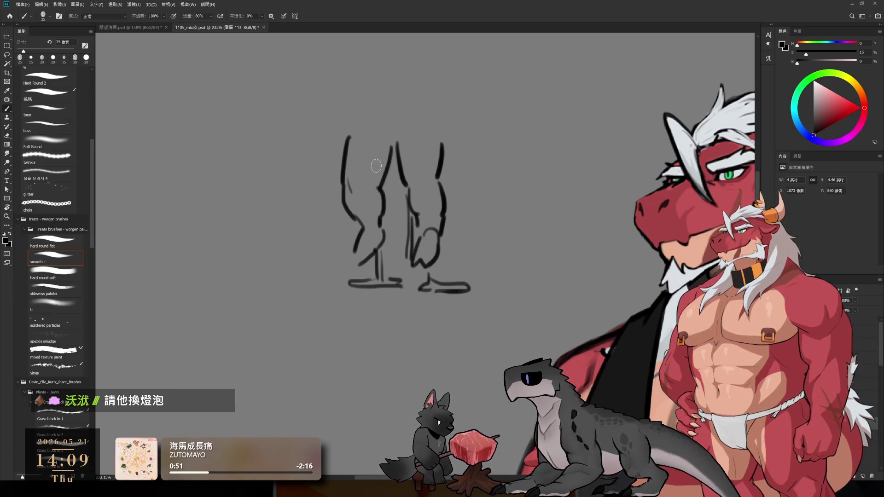
pyautogui.moveTo(349, 124); pyautogui.dragTo(346, 141)
pyautogui.moveTo(445, 122); pyautogui.dragTo(436, 178)
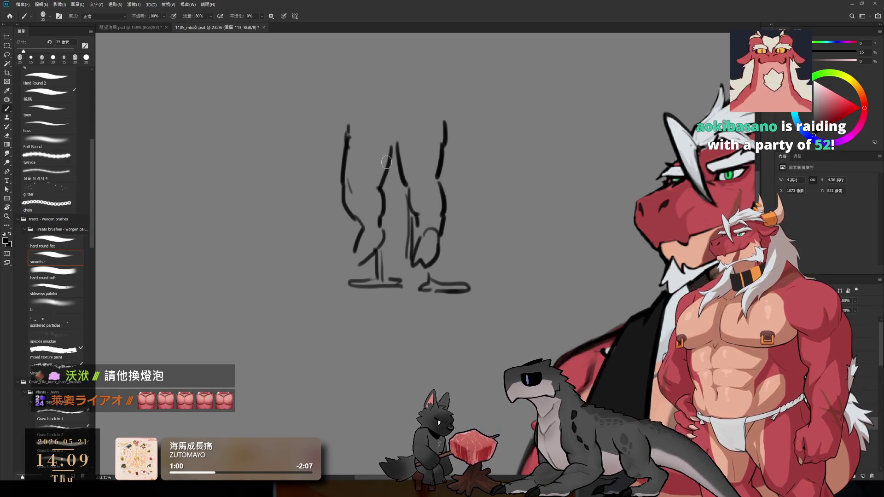
pyautogui.moveTo(352, 253); pyautogui.dragTo(354, 274)
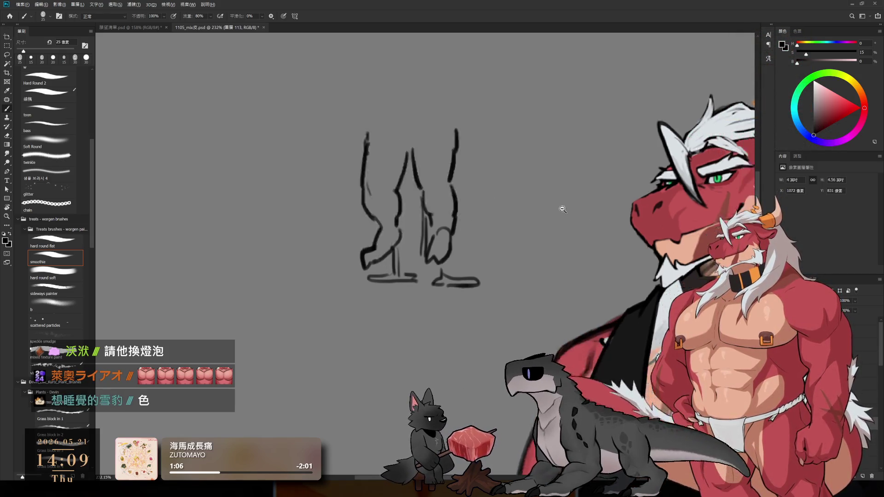
pyautogui.hotkey('ctrl', '0')
pyautogui.moveTo(533, 185); pyautogui.dragTo(464, 190)
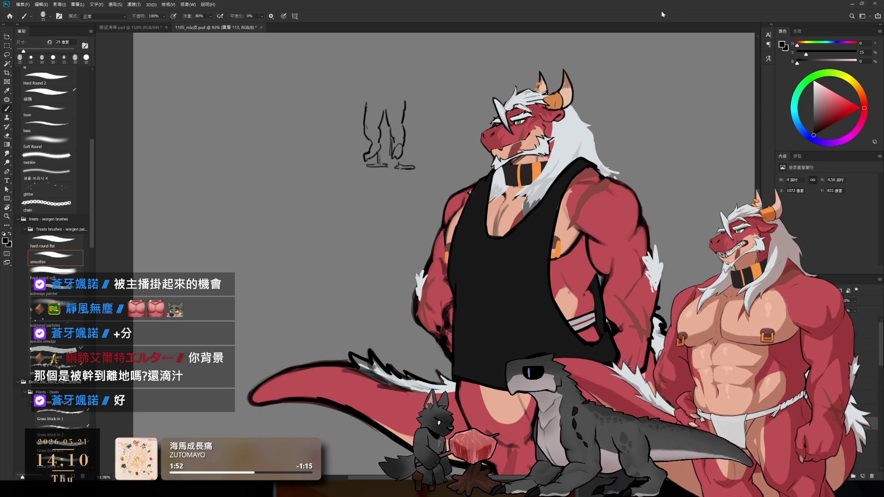
pyautogui.moveTo(377, 130)
pyautogui.mouseDown()
pyautogui.moveTo(394, 138)
pyautogui.moveTo(444, 260)
pyautogui.mouseUp()
# Erase the tops of the old leg lines with a 60 px eraser
pyautogui.moveTo(423, 214); pyautogui.dragTo(441, 283)
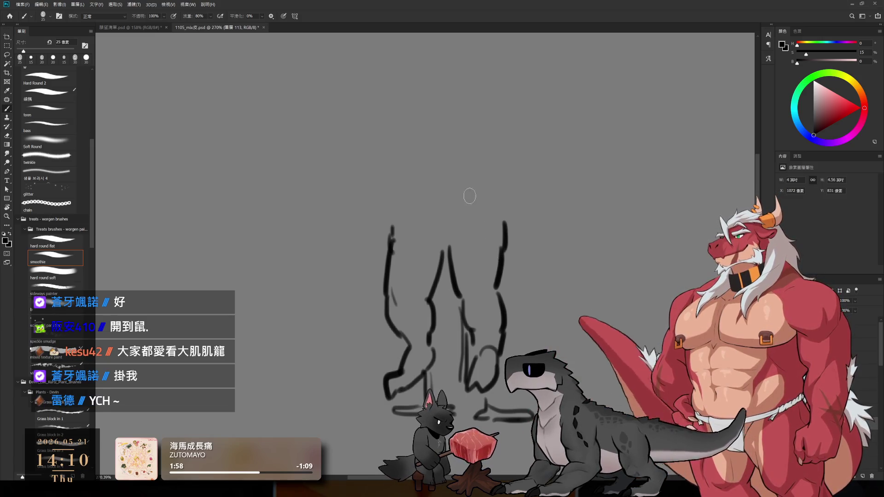
pyautogui.press('e')
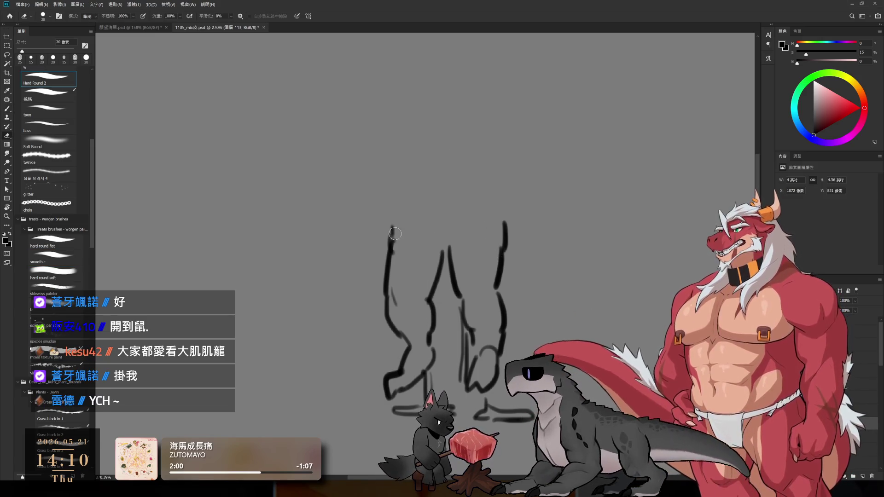
pyautogui.press(']')
pyautogui.press(']')
pyautogui.press(']')
pyautogui.moveTo(371, 213)
pyautogui.mouseDown()
pyautogui.moveTo(528, 250)
pyautogui.moveTo(380, 270)
pyautogui.moveTo(523, 270)
pyautogui.mouseUp()
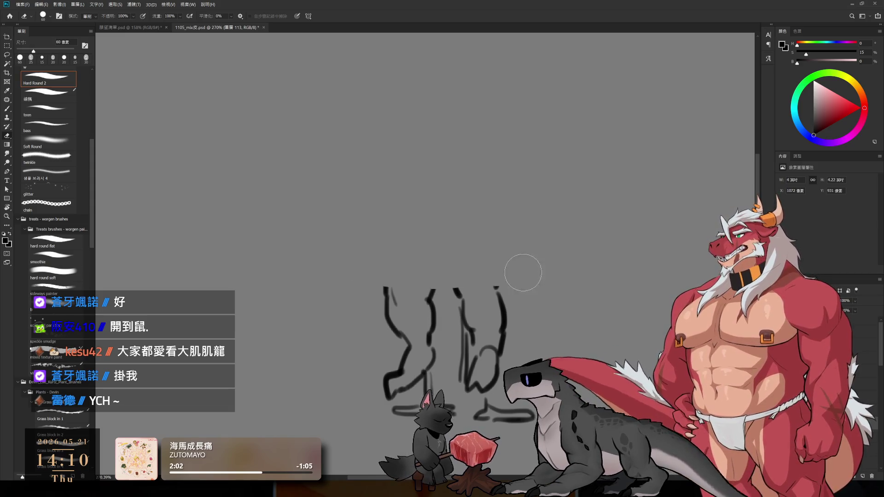
pyautogui.press('b')
pyautogui.moveTo(409, 300); pyautogui.dragTo(432, 230)
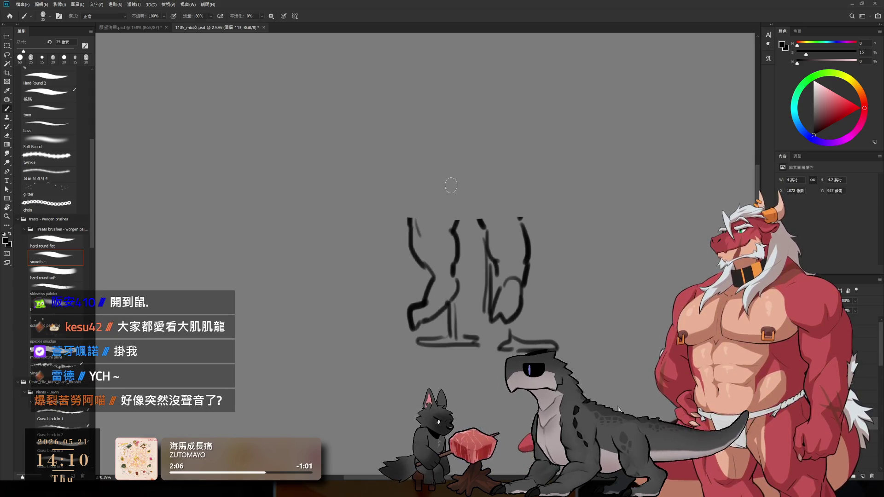
# Draw the bold left leg: outer curve, inner thigh line, hooked foot and sole line
pyautogui.moveTo(372, 149); pyautogui.dragTo(359, 248)
pyautogui.moveTo(437, 168); pyautogui.dragTo(409, 264)
pyautogui.moveTo(360, 235); pyautogui.dragTo(381, 326)
pyautogui.moveTo(415, 257)
pyautogui.mouseDown()
pyautogui.moveTo(408, 336)
pyautogui.moveTo(411, 325)
pyautogui.mouseUp()
pyautogui.hotkey('ctrl', 'z')
pyautogui.press('e')
pyautogui.press('b')
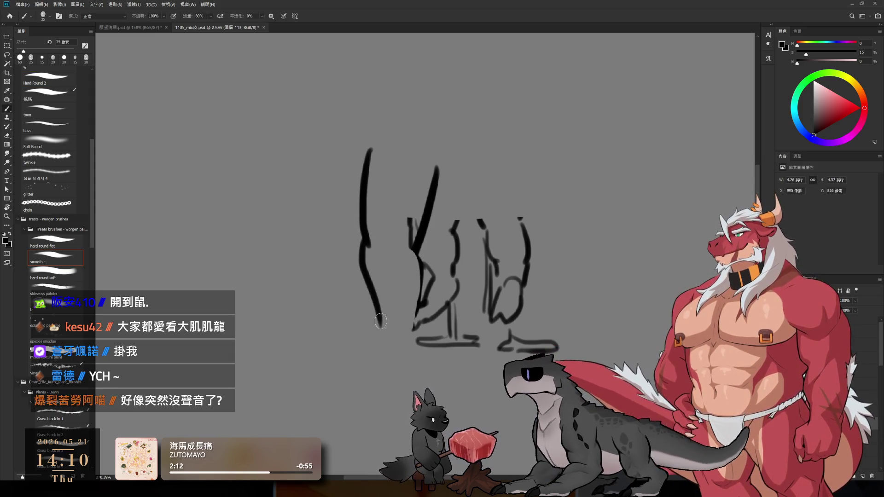
pyautogui.moveTo(352, 342)
pyautogui.mouseDown()
pyautogui.moveTo(341, 355)
pyautogui.moveTo(352, 361)
pyautogui.mouseUp()
pyautogui.hotkey('ctrl', 'z')
pyautogui.moveTo(336, 340); pyautogui.dragTo(375, 340)
pyautogui.moveTo(421, 301); pyautogui.dragTo(416, 355)
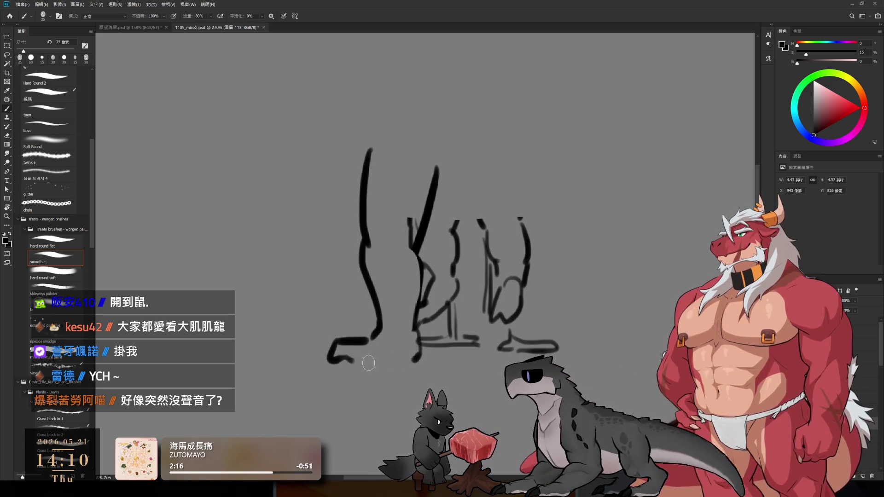
pyautogui.moveTo(355, 362); pyautogui.dragTo(404, 359)
# Draw a waistline across the top and rework the inner thigh strokes
pyautogui.moveTo(384, 156); pyautogui.dragTo(466, 169)
pyautogui.hotkey('ctrl', 'z')
pyautogui.moveTo(397, 161); pyautogui.dragTo(494, 168)
pyautogui.moveTo(464, 196)
pyautogui.mouseDown()
pyautogui.moveTo(455, 228)
pyautogui.moveTo(486, 227)
pyautogui.mouseUp()
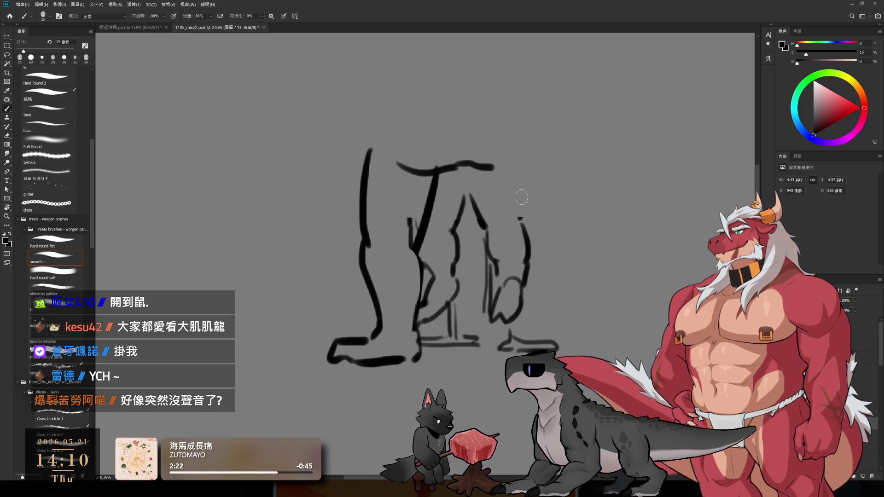
pyautogui.moveTo(478, 173); pyautogui.dragTo(506, 239)
pyautogui.hotkey('ctrl', 'z')
pyautogui.hotkey('ctrl', 'z')
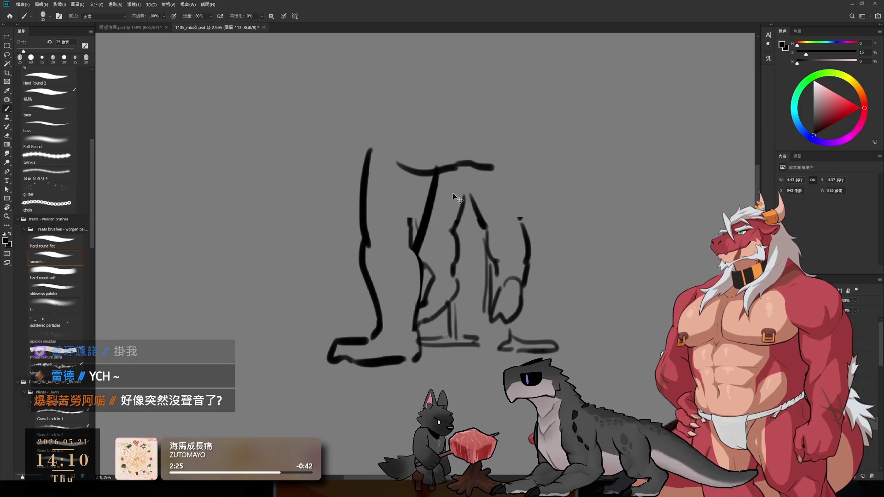
pyautogui.hotkey('ctrl', 'z')
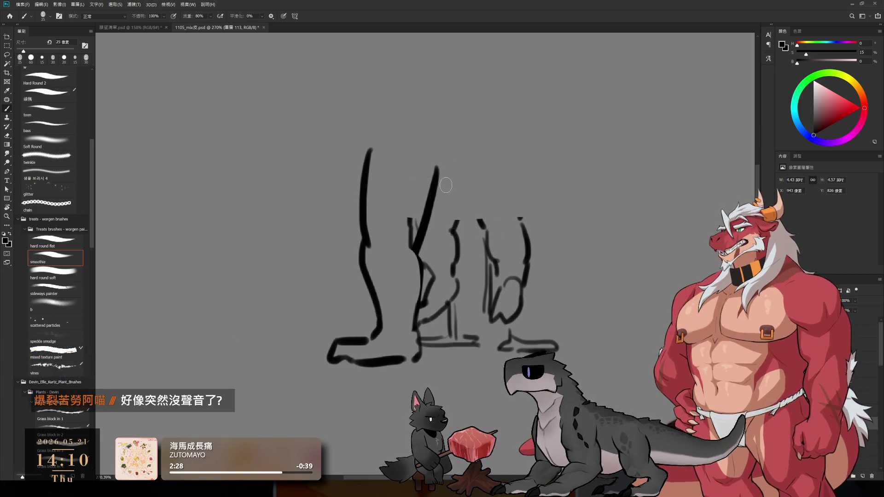
pyautogui.hotkey('ctrl', 'z')
pyautogui.moveTo(447, 165); pyautogui.dragTo(412, 250)
pyautogui.hotkey('ctrl', 'z')
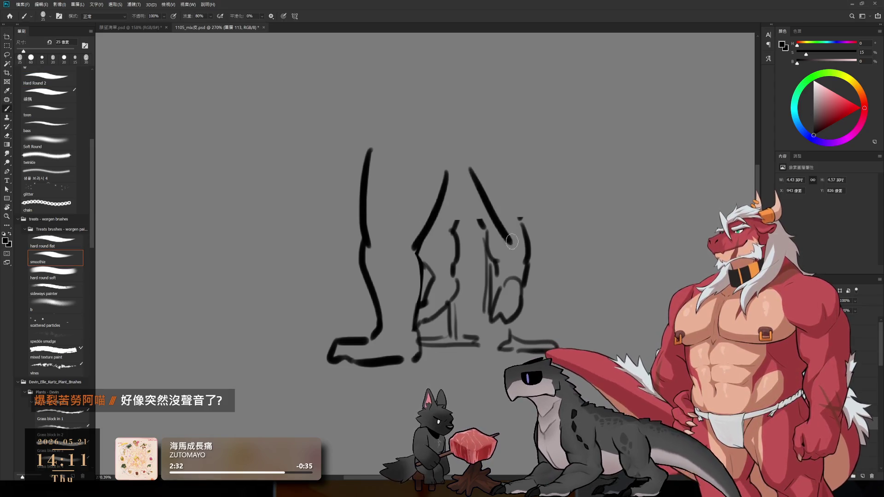
# Draw the right leg's thigh diagonal, outer line and knee curve plus a curved waistline
pyautogui.moveTo(474, 174); pyautogui.dragTo(519, 238)
pyautogui.moveTo(559, 156); pyautogui.dragTo(556, 242)
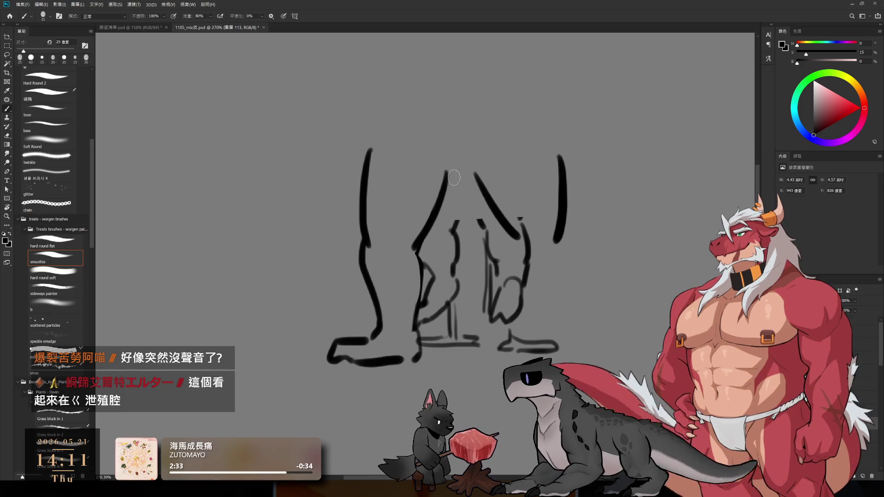
pyautogui.moveTo(402, 166)
pyautogui.mouseDown()
pyautogui.moveTo(462, 169)
pyautogui.moveTo(530, 152)
pyautogui.moveTo(467, 176)
pyautogui.mouseUp()
pyautogui.hotkey('ctrl', 'z')
pyautogui.hotkey('ctrl', 'z')
pyautogui.moveTo(399, 158)
pyautogui.mouseDown()
pyautogui.moveTo(501, 166)
pyautogui.moveTo(537, 151)
pyautogui.mouseUp()
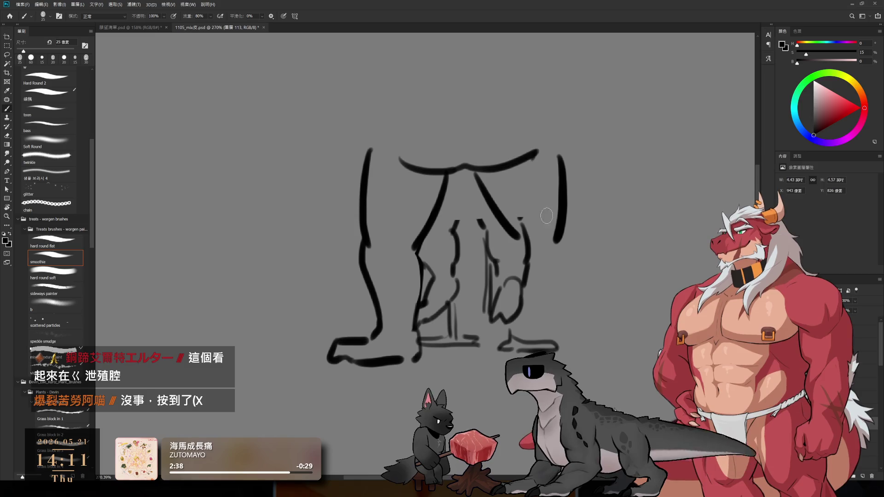
pyautogui.moveTo(519, 232); pyautogui.dragTo(525, 285)
pyautogui.moveTo(564, 228); pyautogui.dragTo(557, 324)
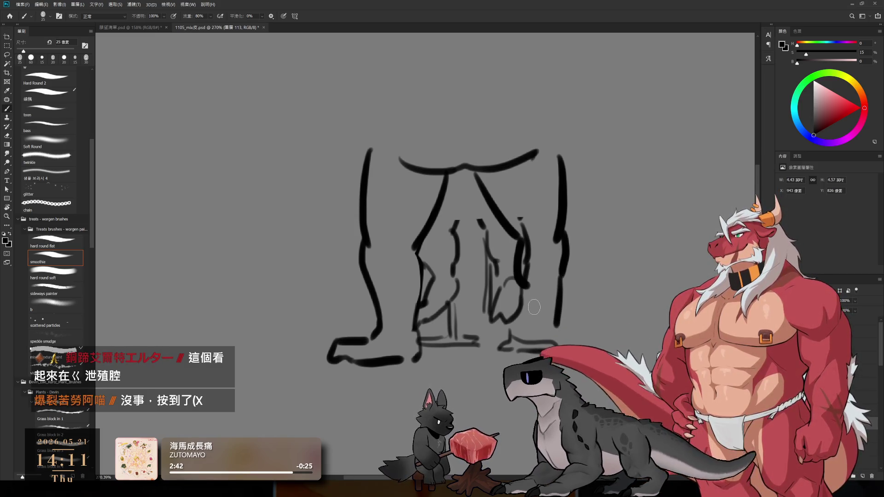
pyautogui.moveTo(524, 282); pyautogui.dragTo(531, 301)
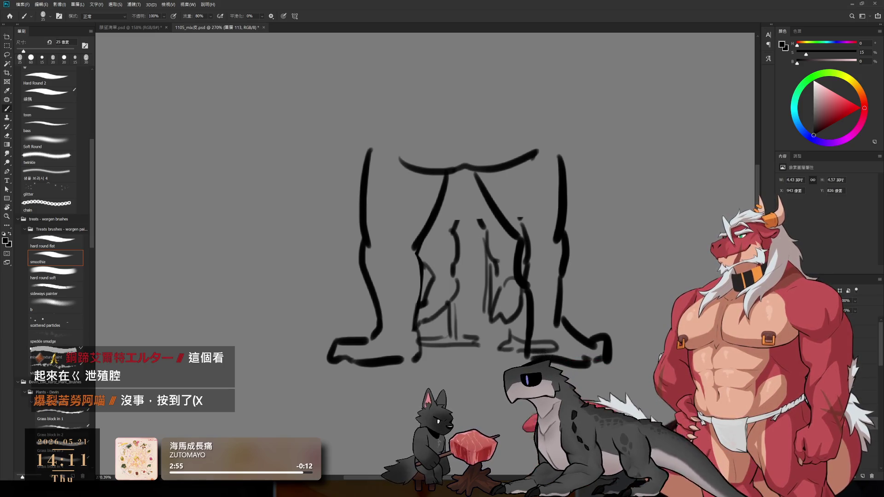
pyautogui.moveTo(520, 267); pyautogui.dragTo(510, 260)
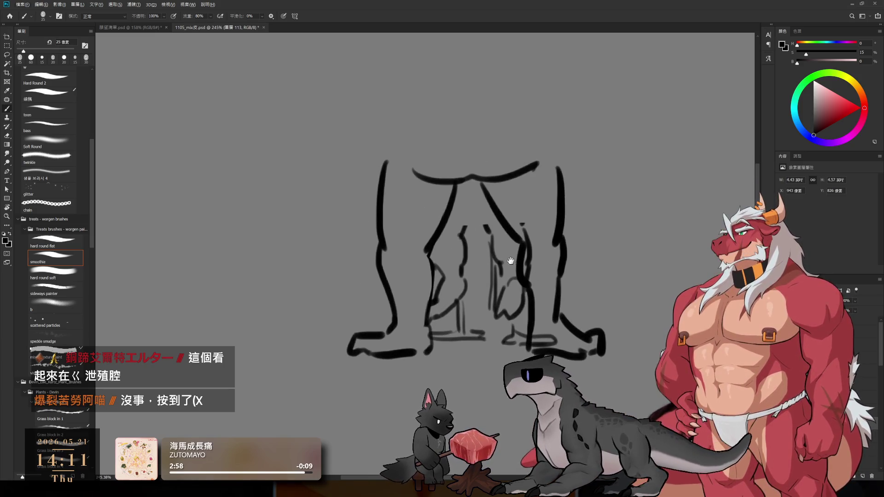
pyautogui.scroll(-3, 474, 252)
pyautogui.moveTo(587, 316)
pyautogui.mouseDown()
pyautogui.moveTo(399, 213)
pyautogui.moveTo(403, 176)
pyautogui.mouseUp()
pyautogui.moveTo(524, 271)
pyautogui.mouseDown()
pyautogui.moveTo(510, 261)
pyautogui.moveTo(532, 249)
pyautogui.moveTo(527, 221)
pyautogui.moveTo(432, 313)
pyautogui.mouseUp()
# Shrink the eraser, straighten the view and sample the black outline colour
pyautogui.press('e')
pyautogui.press('[')
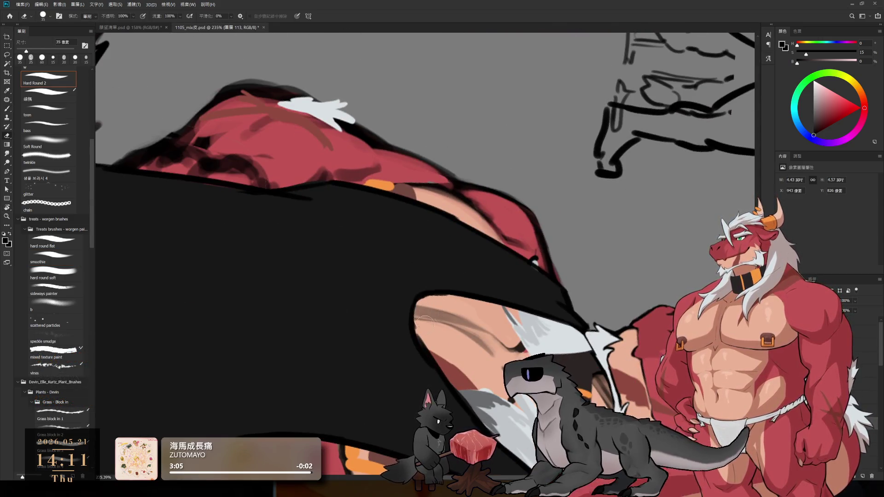
pyautogui.press('b')
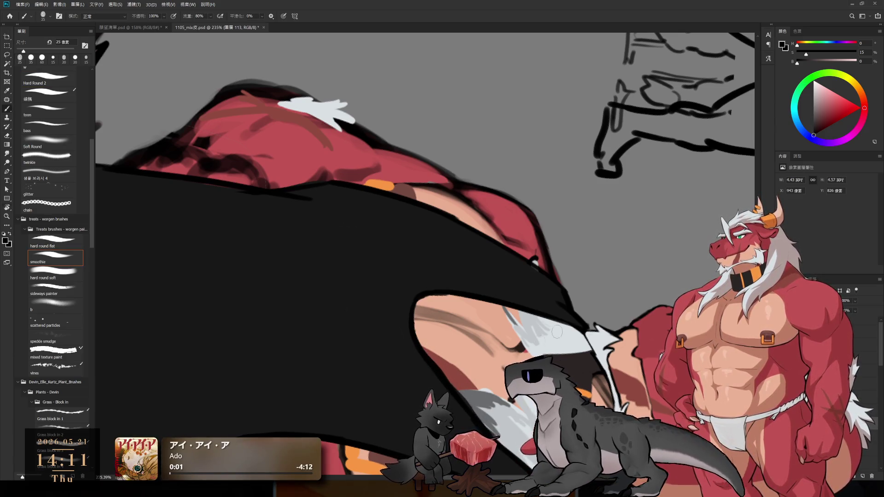
pyautogui.press('Escape')
pyautogui.press('e')
pyautogui.press('[')
pyautogui.press('[')
pyautogui.press('b')
pyautogui.keyDown('alt'); pyautogui.click(560, 256); pyautogui.keyUp('alt')
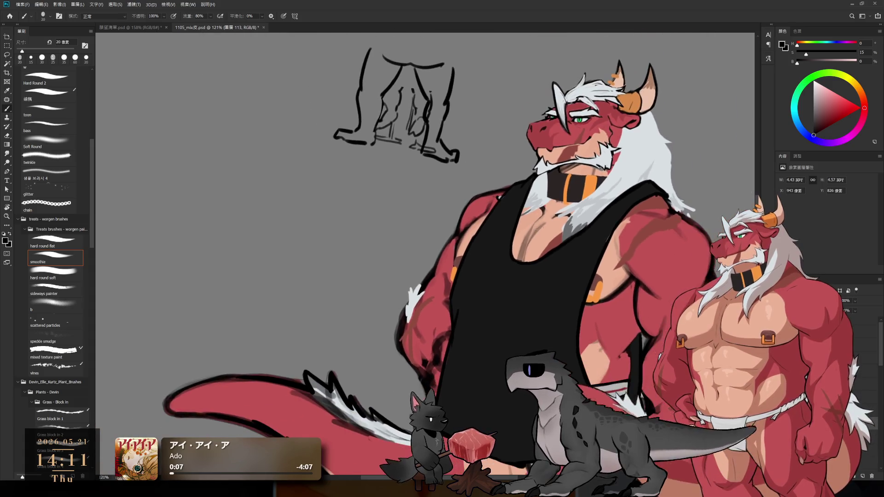
pyautogui.press('r')
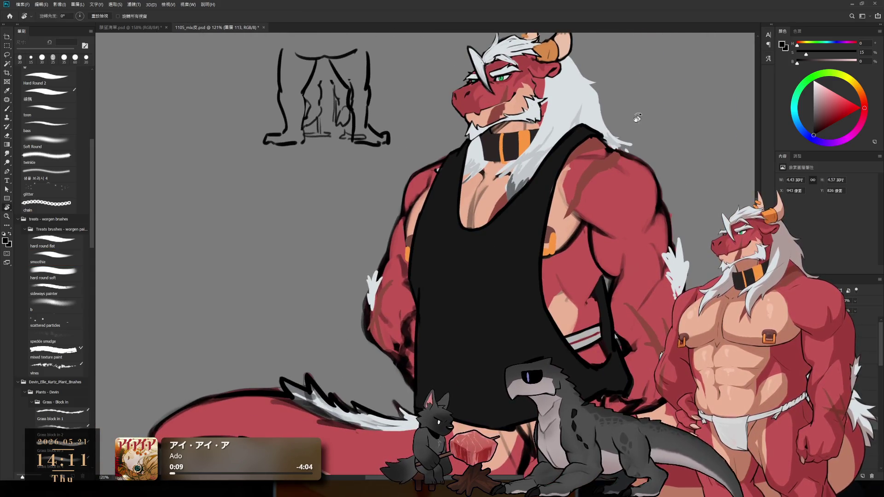
pyautogui.scroll(4, 558, 192)
pyautogui.press('b')
pyautogui.keyDown('alt'); pyautogui.click(552, 177); pyautogui.keyUp('alt')
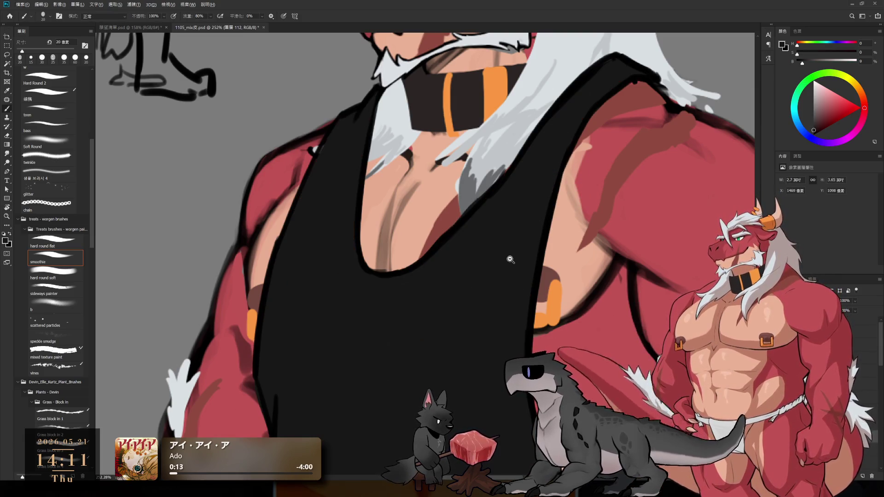
pyautogui.scroll(-5, 509, 256)
pyautogui.scroll(2, 556, 196)
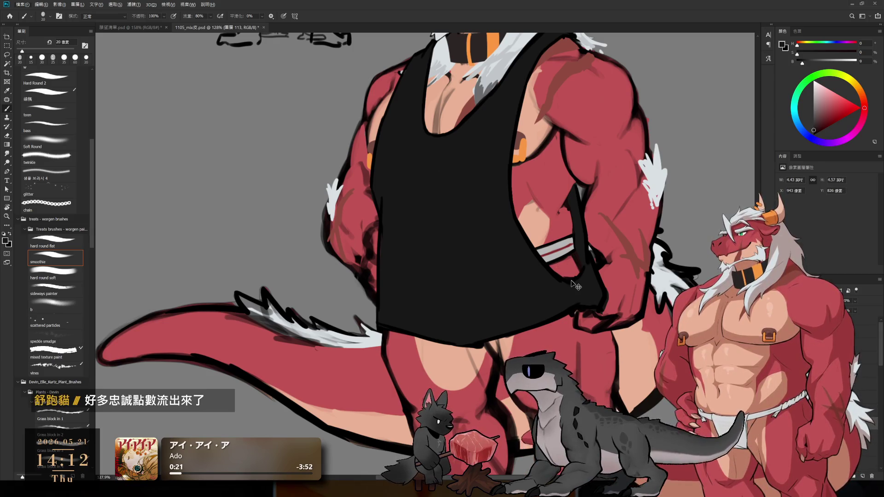
# Save the file with Ctrl+S and pick pure black for painting
pyautogui.hotkey('ctrl', 's')
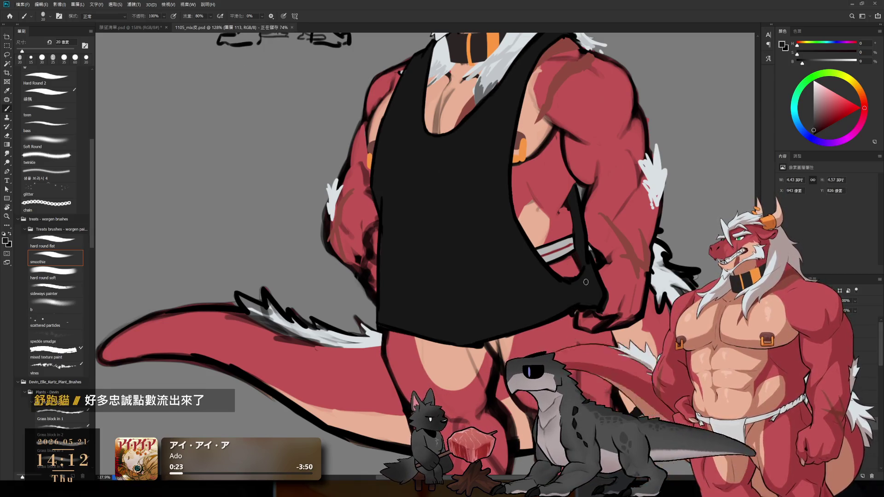
pyautogui.press('r')
pyautogui.click(592, 241)
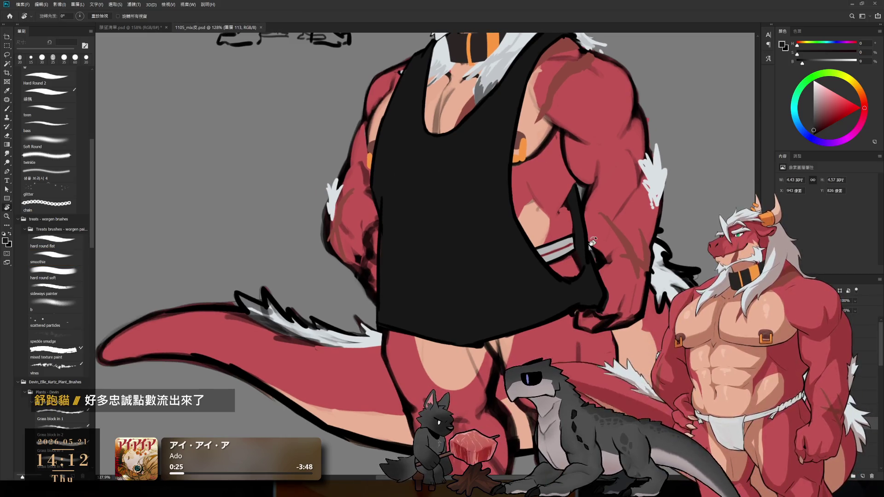
pyautogui.scroll(5, 497, 322)
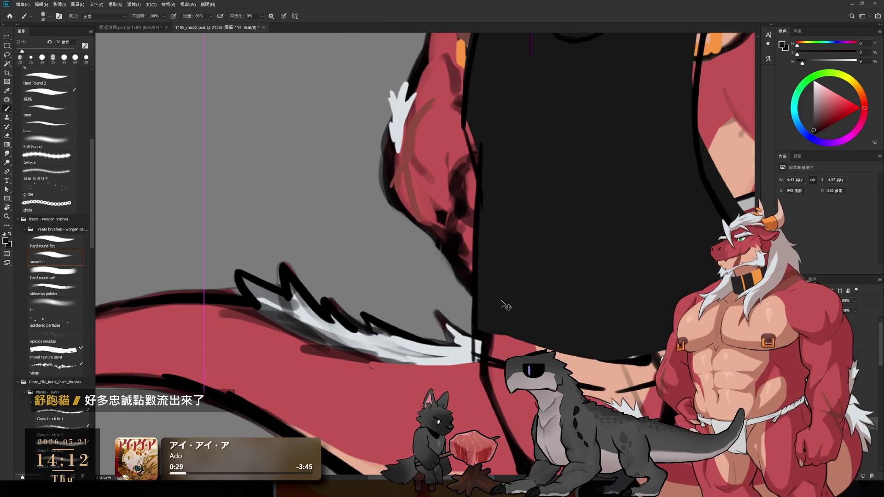
pyautogui.keyDown('alt'); pyautogui.click(606, 271); pyautogui.keyUp('alt')
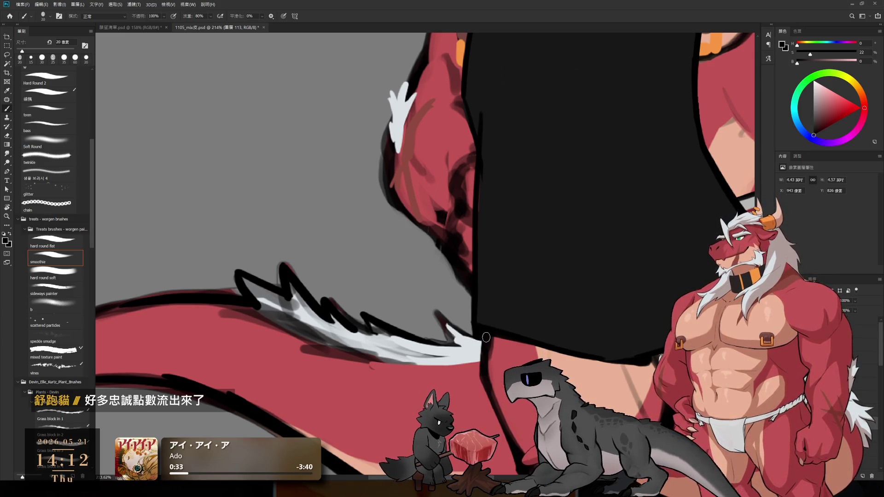
# Rotate the view to 65° and extend the tank top's dark lower edge in black
pyautogui.press('r')
pyautogui.moveTo(514, 323)
pyautogui.mouseDown()
pyautogui.moveTo(536, 230)
pyautogui.moveTo(566, 293)
pyautogui.moveTo(559, 302)
pyautogui.mouseUp()
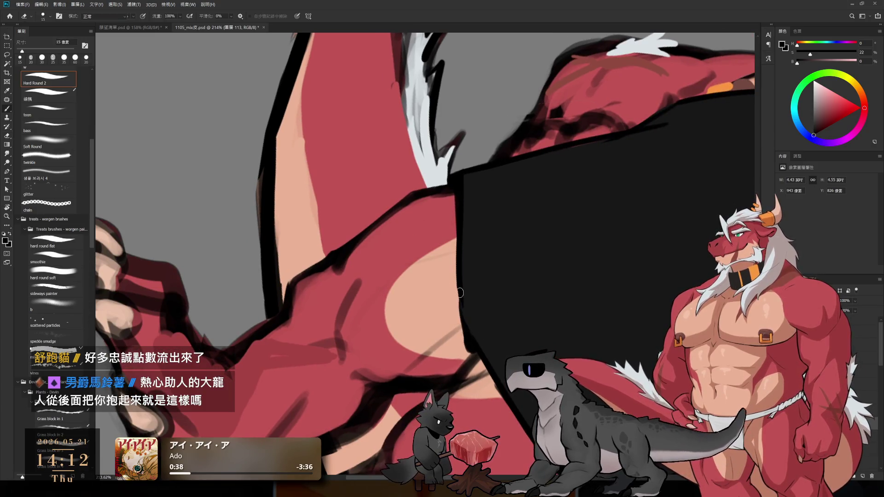
pyautogui.moveTo(463, 313); pyautogui.dragTo(499, 376)
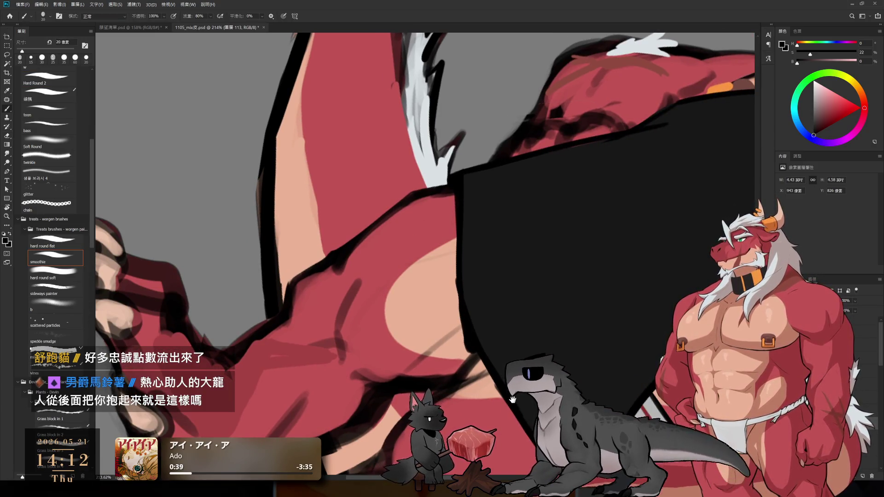
pyautogui.scroll(-5, 506, 322)
pyautogui.scroll(4, 502, 285)
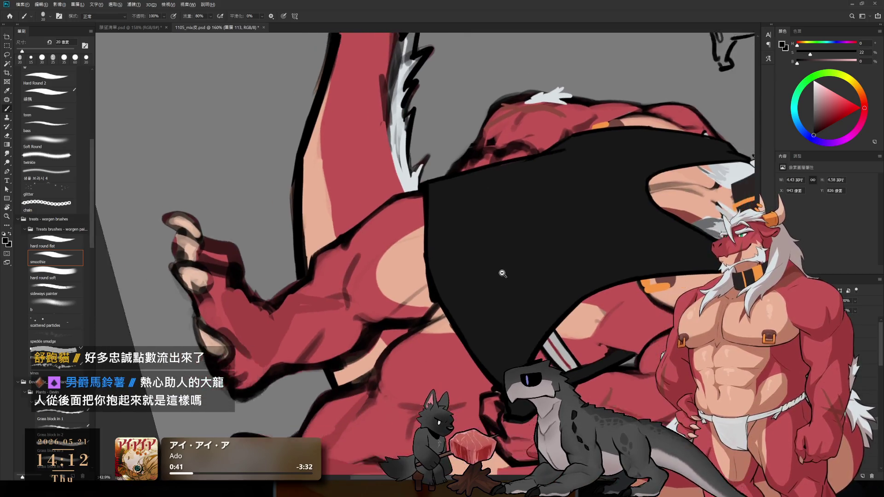
pyautogui.scroll(-3, 502, 273)
pyautogui.press('r')
pyautogui.press('Escape')
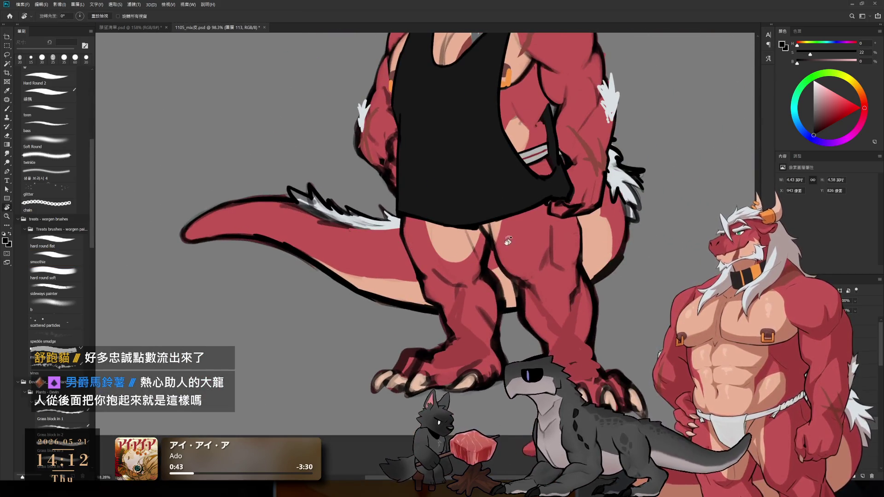
pyautogui.scroll(-3, 508, 240)
pyautogui.scroll(4, 508, 305)
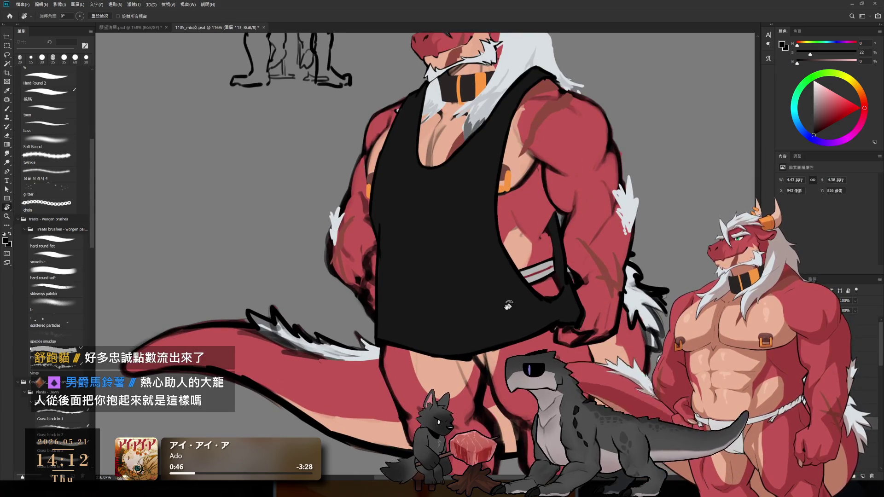
pyautogui.scroll(-3, 587, 230)
pyautogui.scroll(3, 602, 235)
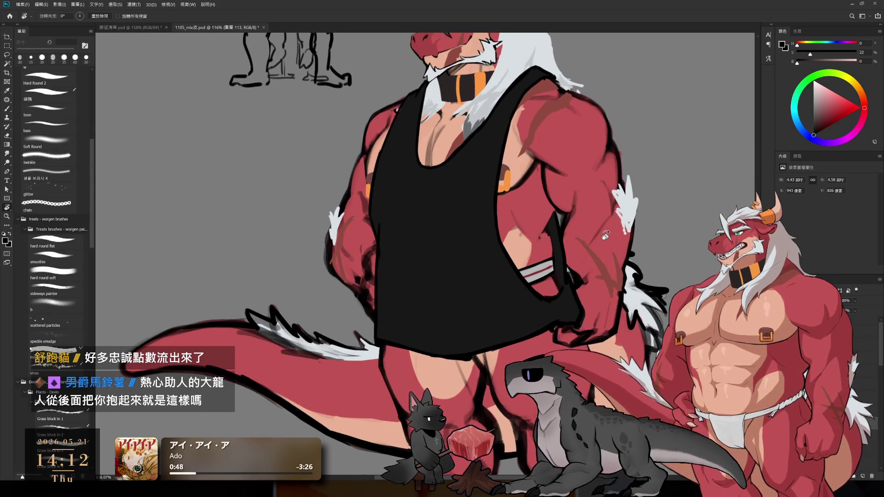
pyautogui.scroll(5, 416, 313)
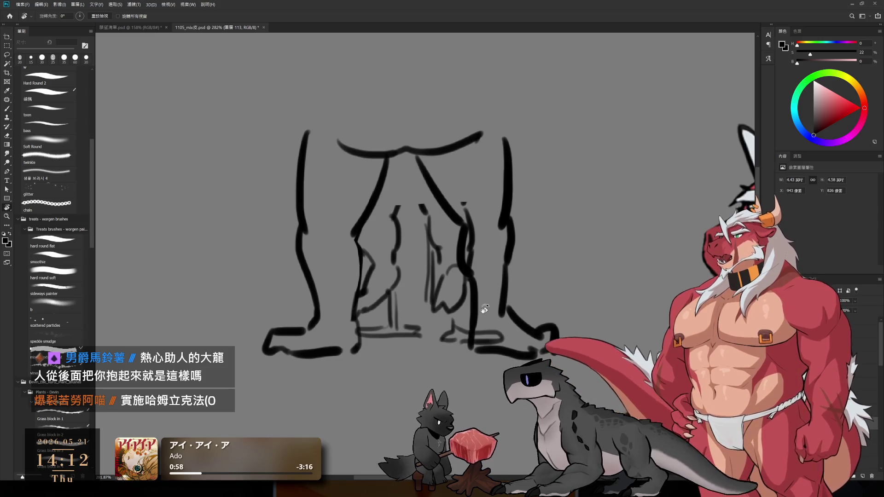
pyautogui.scroll(-1, 481, 299)
pyautogui.scroll(-1, 455, 336)
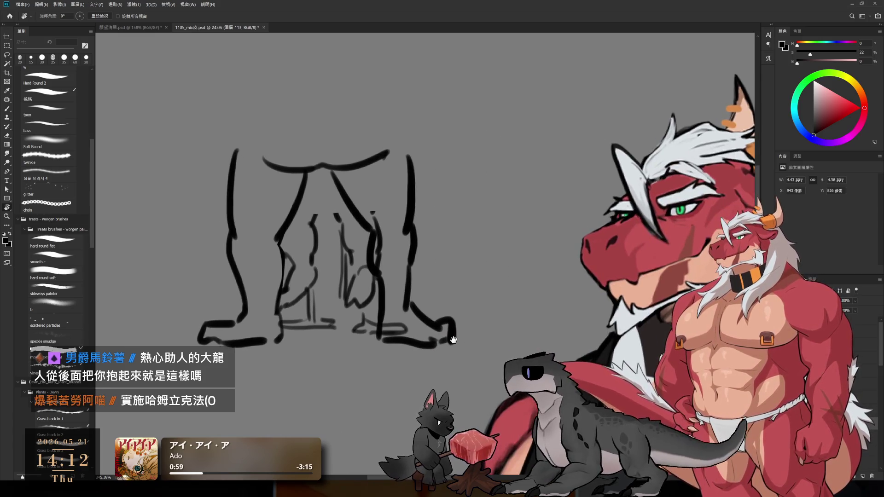
pyautogui.scroll(-5, 548, 353)
pyautogui.moveTo(414, 406)
pyautogui.mouseDown()
pyautogui.moveTo(522, 308)
pyautogui.moveTo(578, 307)
pyautogui.mouseUp()
pyautogui.scroll(4, 578, 308)
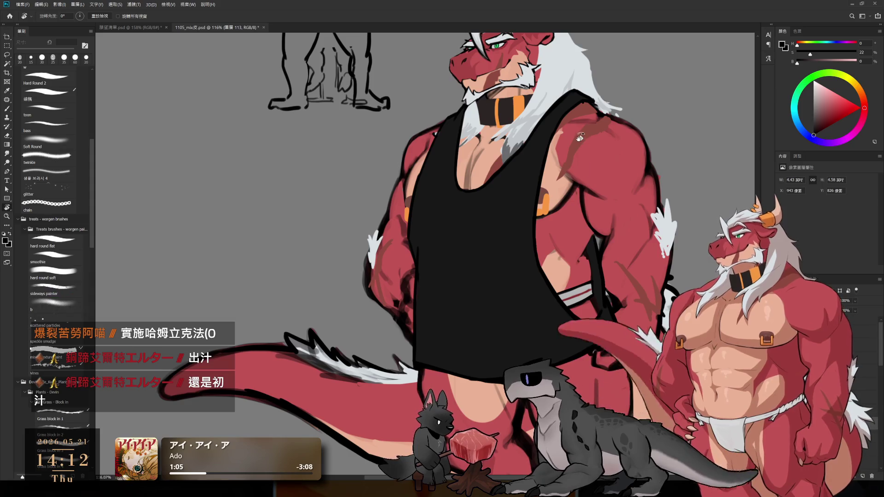
pyautogui.press('e')
pyautogui.hotkey('alt', '[')
pyautogui.press(']')
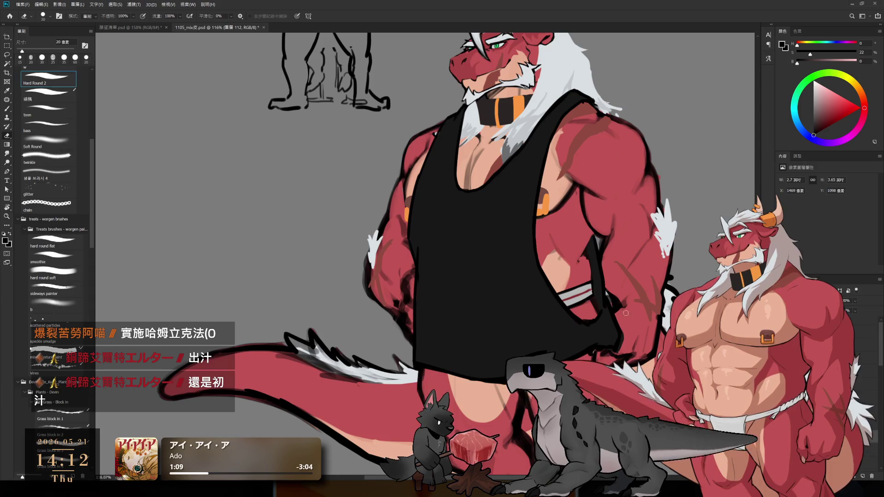
pyautogui.moveTo(605, 351); pyautogui.dragTo(656, 366)
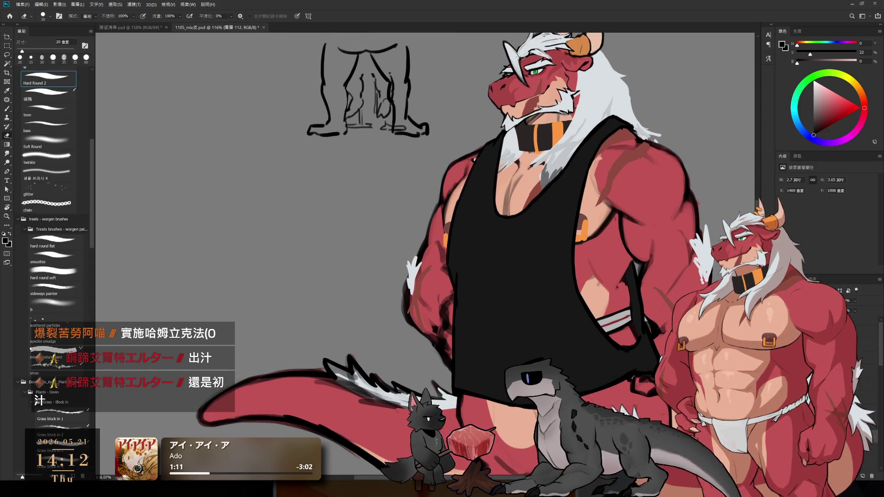
# With a soft brush, paint dark-grey shading over the tank top, shrinking the brush from 700 to 400
pyautogui.press('b')
pyautogui.click(43, 297)
pyautogui.keyDown('alt'); pyautogui.click(626, 232); pyautogui.keyUp('alt')
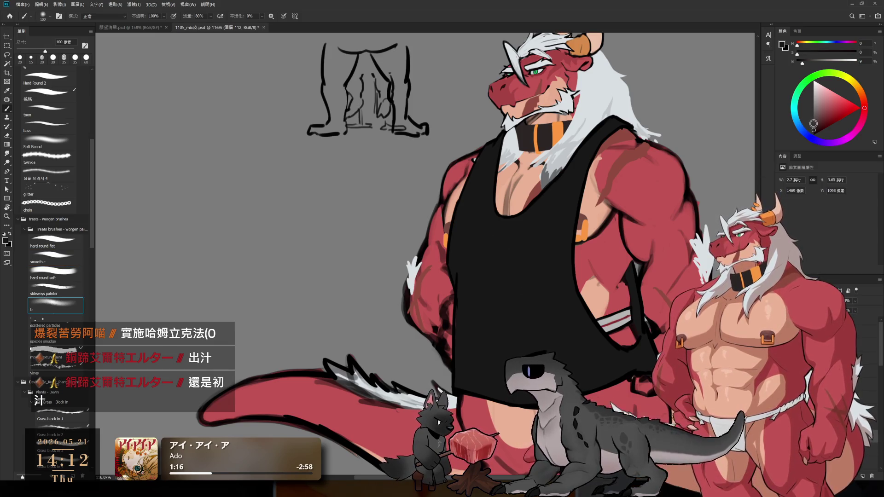
pyautogui.click(813, 123)
pyautogui.moveTo(464, 217); pyautogui.dragTo(558, 237)
pyautogui.press('[')
pyautogui.press('[')
pyautogui.press('[')
pyautogui.moveTo(499, 227); pyautogui.dragTo(567, 248)
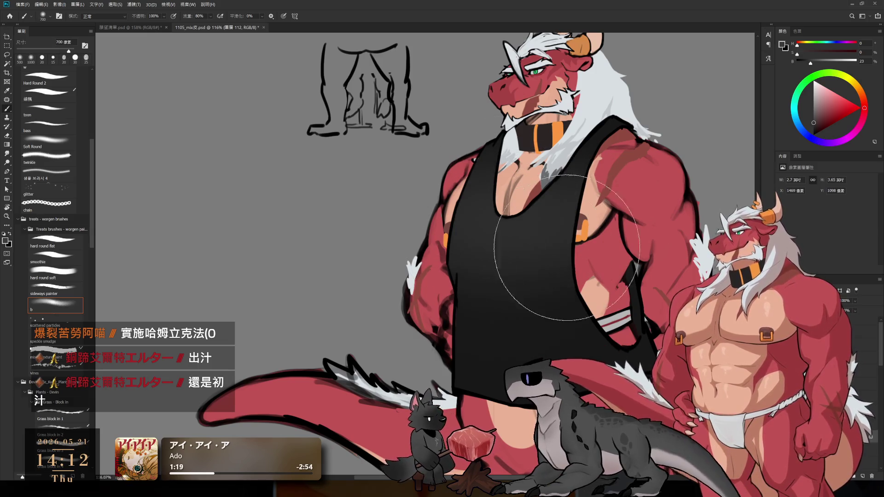
pyautogui.press('[')
pyautogui.press('[')
pyautogui.click(810, 131)
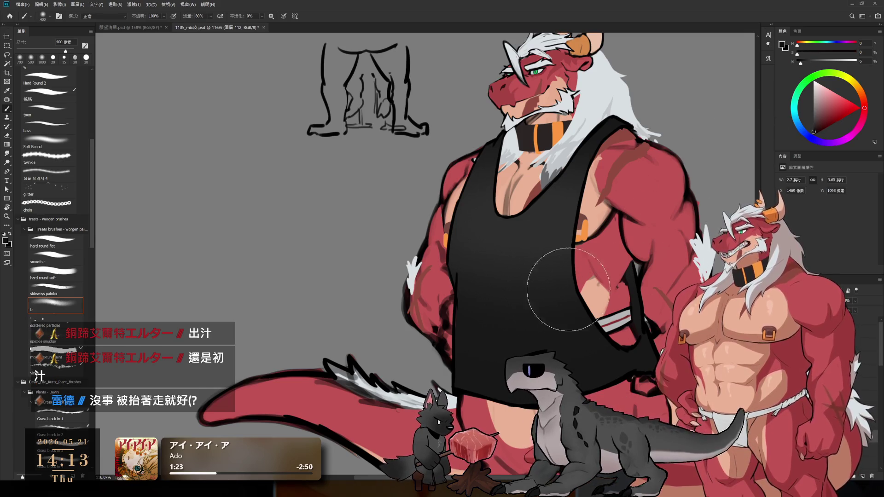
pyautogui.press('[')
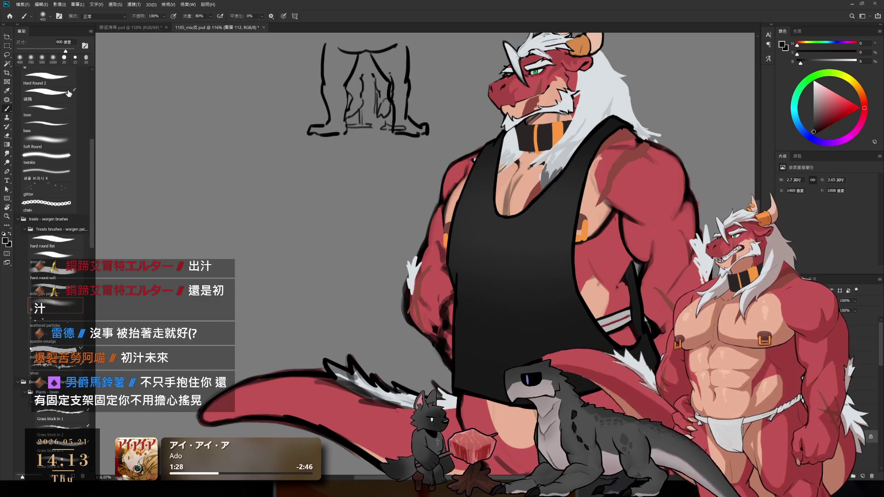
# Switch to a different brush set to pure black, sized between 125 and 200
pyautogui.moveTo(93, 151); pyautogui.dragTo(95, 128)
pyautogui.scroll(-1, 49, 124)
pyautogui.click(49, 124)
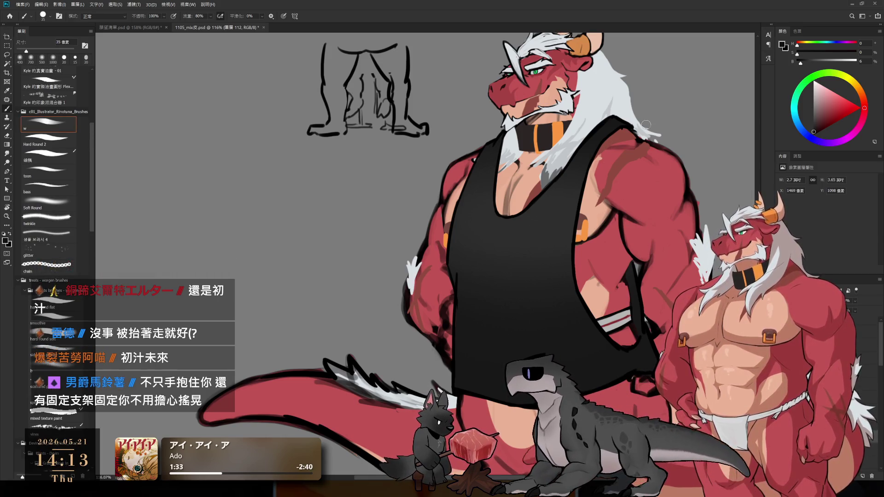
pyautogui.press(']')
pyautogui.press(']')
pyautogui.press(']')
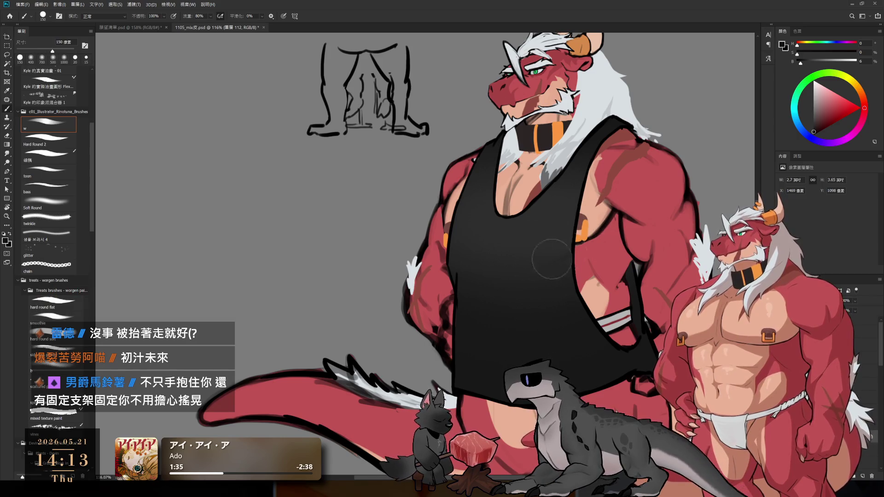
pyautogui.press(']')
pyautogui.press(']')
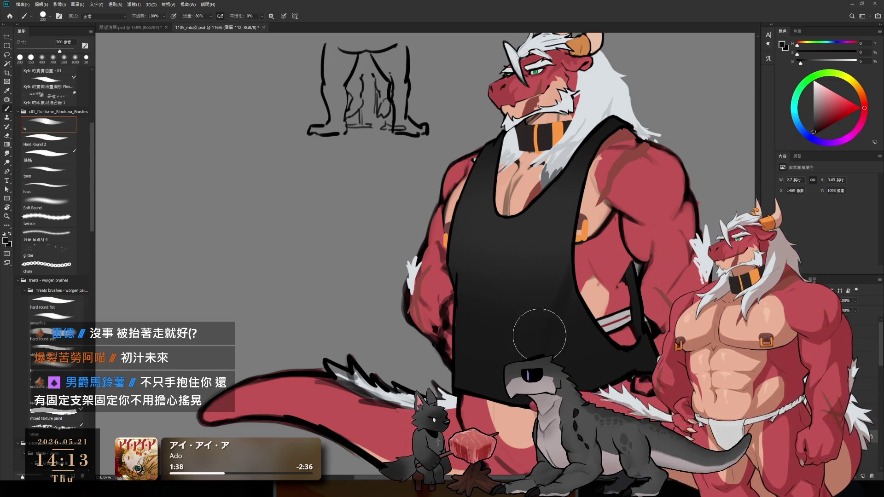
pyautogui.press('[')
pyautogui.press('[')
pyautogui.moveTo(801, 65); pyautogui.dragTo(795, 65)
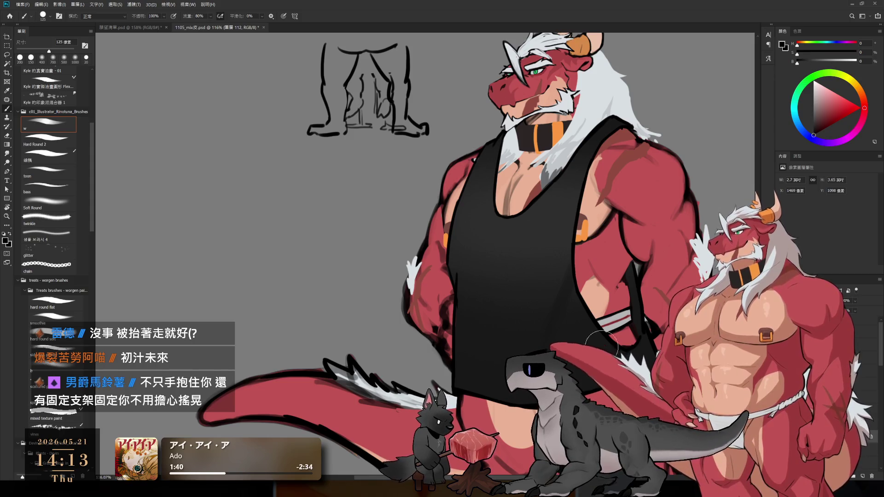
pyautogui.press(']')
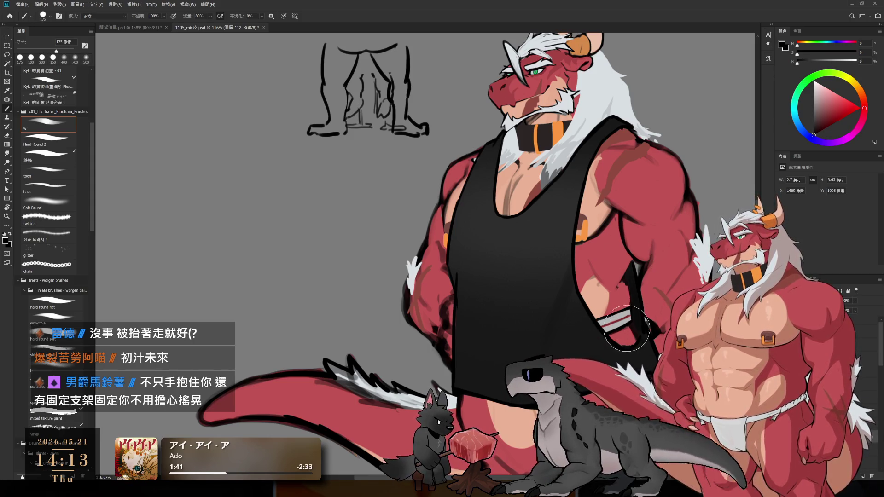
pyautogui.press(']')
pyautogui.press(']')
pyautogui.press(']')
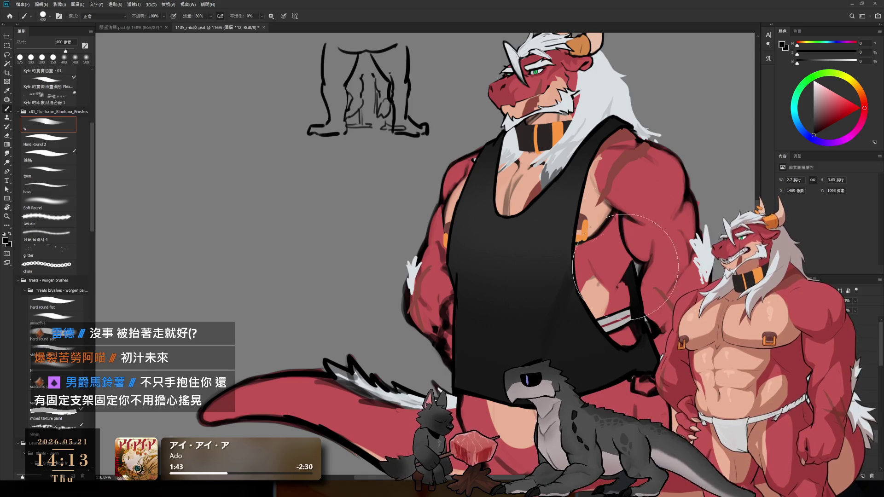
# Sample near-black, dark and lighter grey tones from the shirt and collar with a smaller brush
pyautogui.keyDown('alt'); pyautogui.click(618, 359); pyautogui.keyUp('alt')
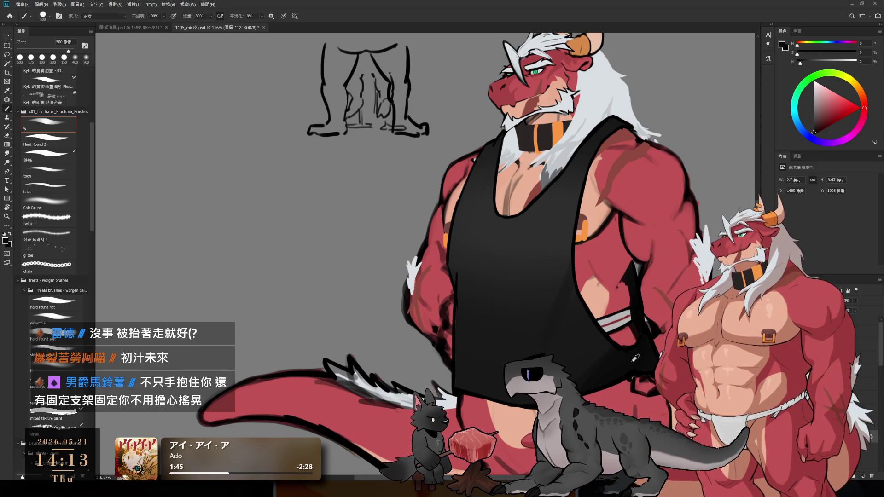
pyautogui.press('[')
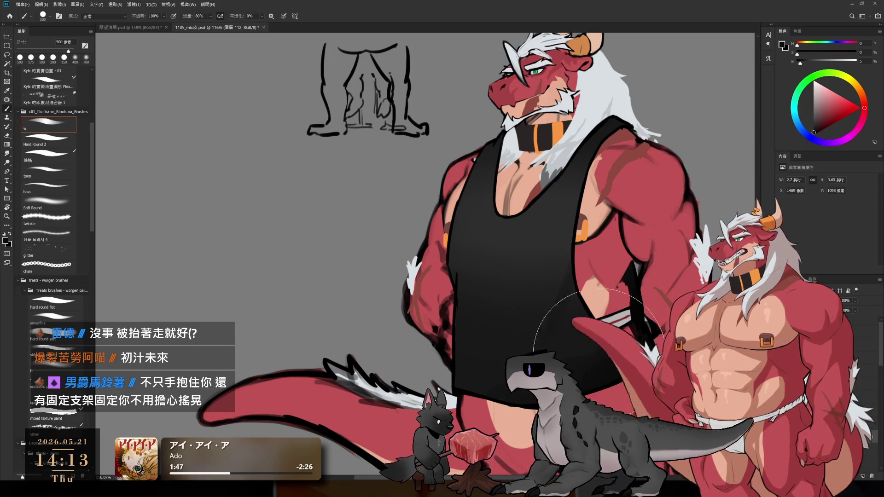
pyautogui.keyDown('alt'); pyautogui.click(437, 372); pyautogui.keyUp('alt')
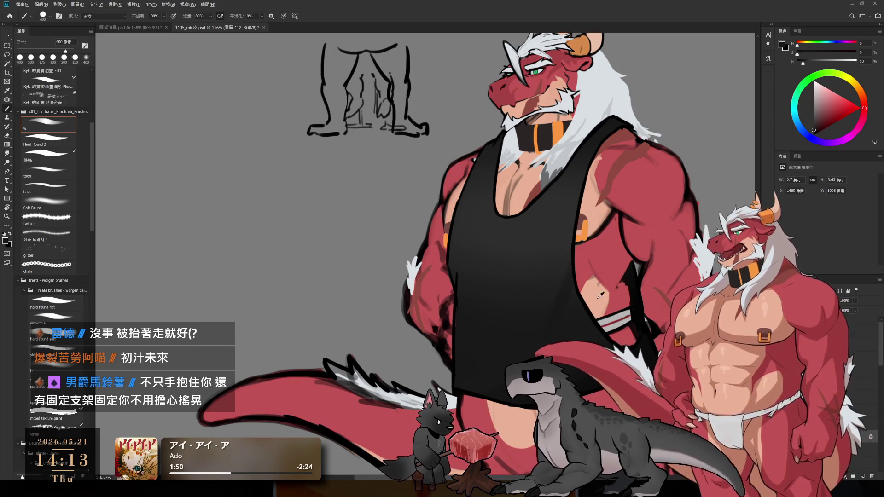
pyautogui.keyDown('alt'); pyautogui.click(552, 270); pyautogui.keyUp('alt')
pyautogui.press('[')
pyautogui.press('[')
pyautogui.press('[')
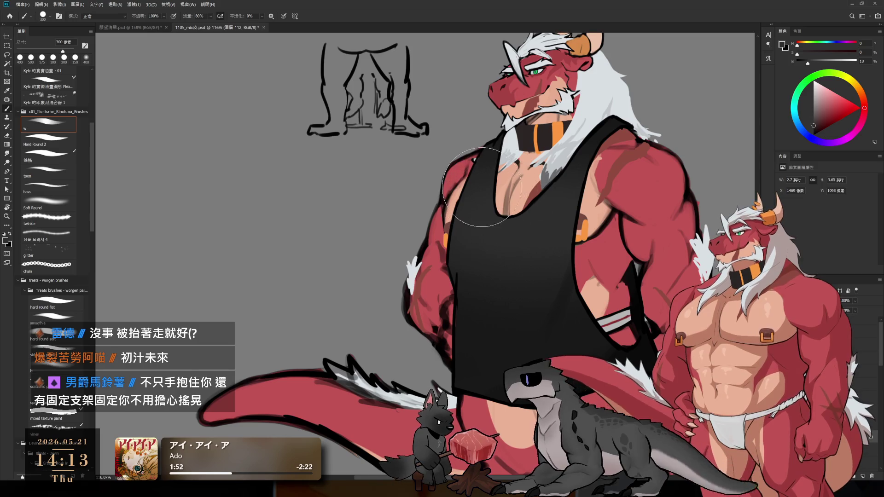
pyautogui.keyDown('alt'); pyautogui.click(496, 148); pyautogui.keyUp('alt')
pyautogui.keyDown('alt'); pyautogui.click(495, 154); pyautogui.keyUp('alt')
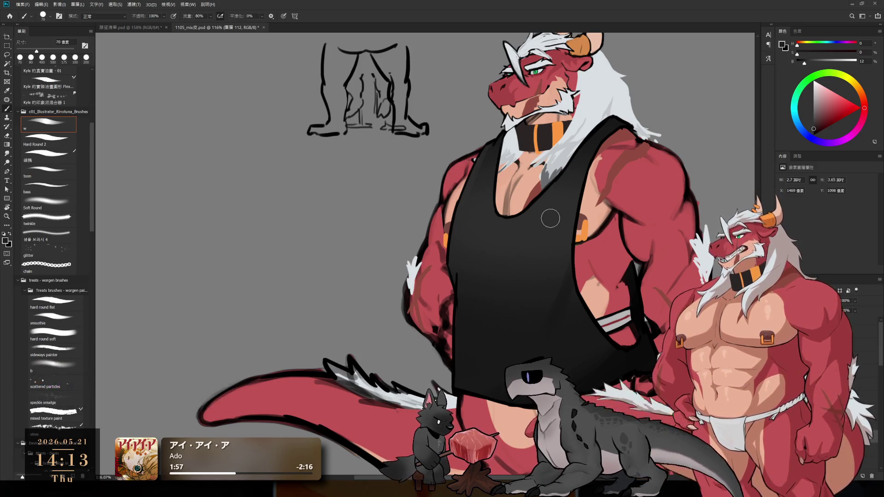
pyautogui.press('[')
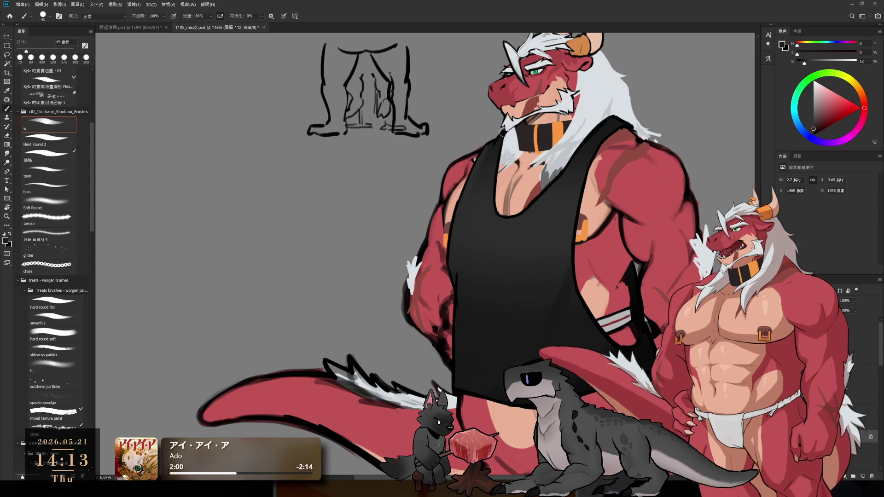
# Enlarge the brush for the shirt's side and sample darker and lighter tank-top shades
pyautogui.press(']')
pyautogui.press(']')
pyautogui.press(']')
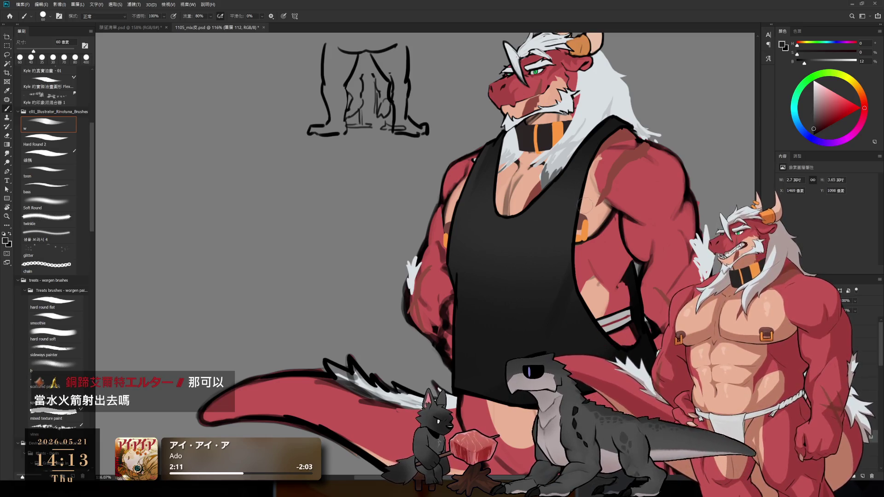
pyautogui.press(']')
pyautogui.press(']')
pyautogui.press(']')
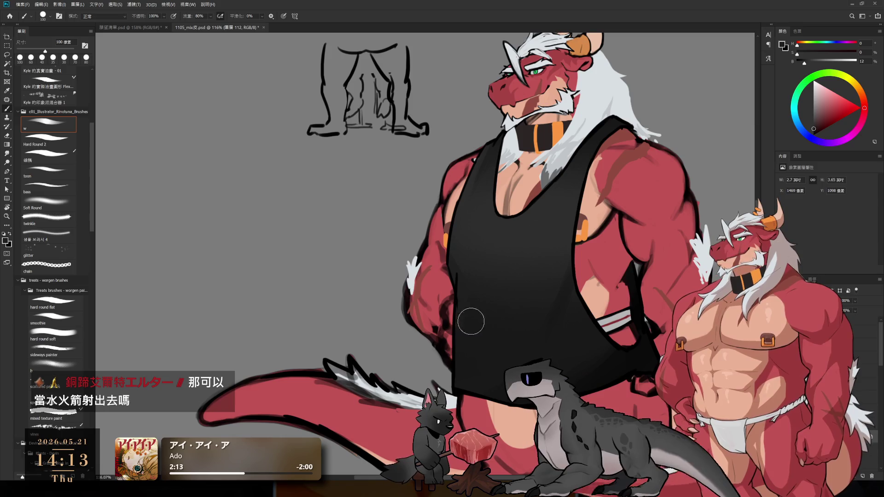
pyautogui.press(']')
pyautogui.press(']')
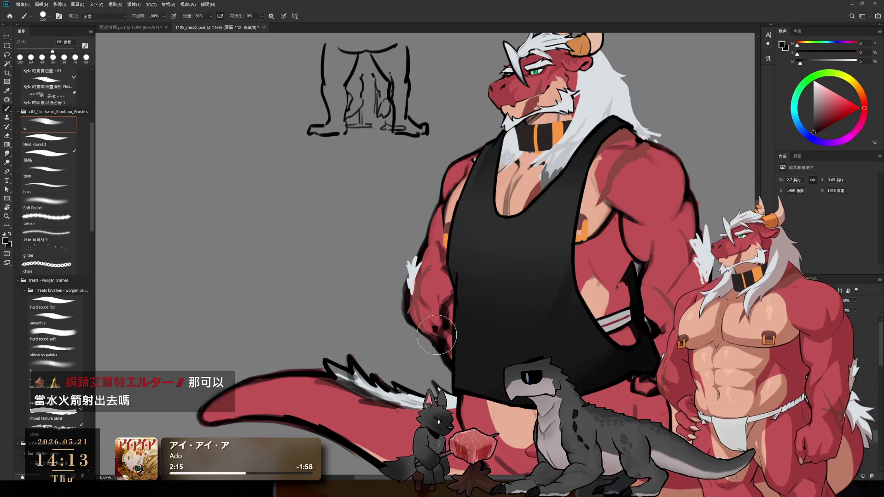
pyautogui.press('[')
pyautogui.press('[')
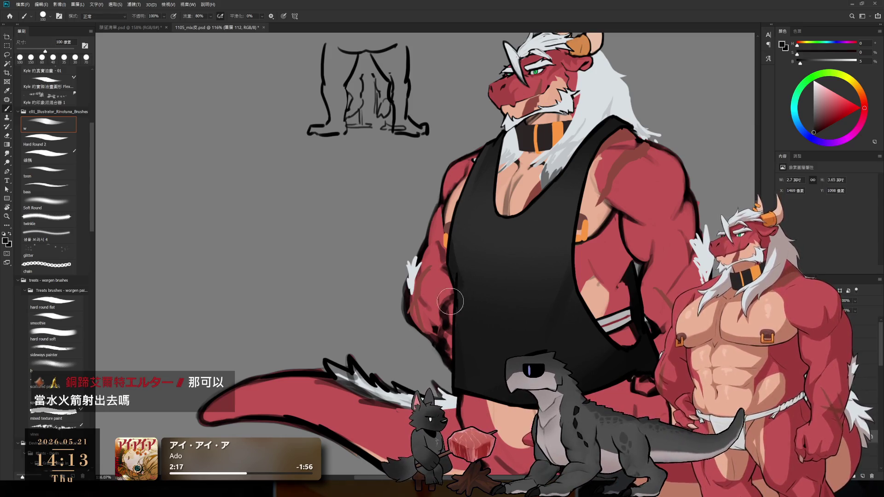
pyautogui.press(']')
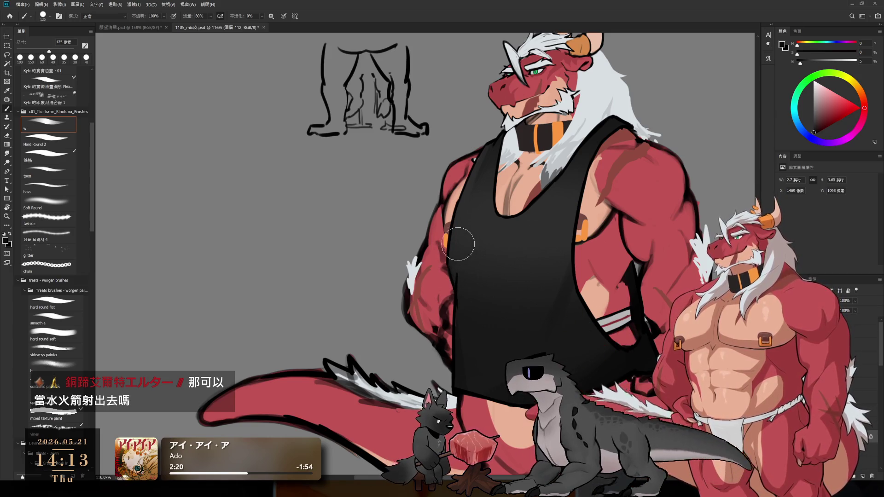
pyautogui.press(']')
pyautogui.press(']')
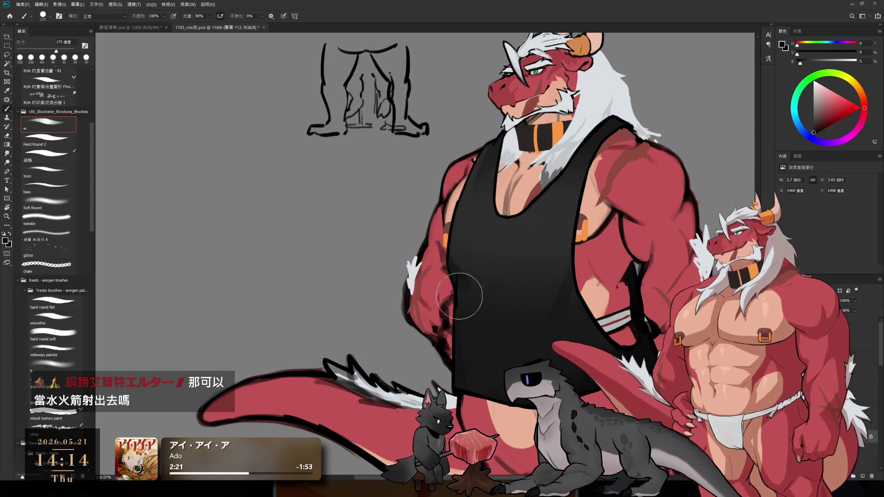
pyautogui.press(']')
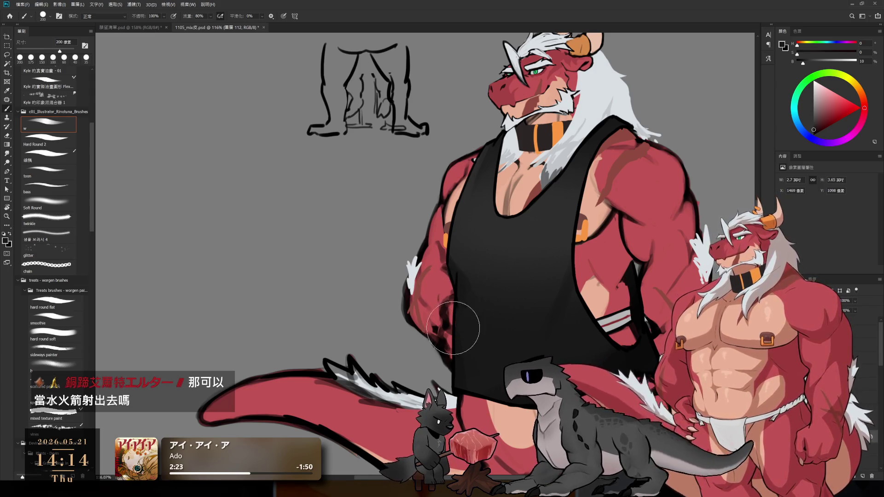
pyautogui.keyDown('alt'); pyautogui.click(459, 272); pyautogui.keyUp('alt')
pyautogui.keyDown('alt'); pyautogui.click(473, 280); pyautogui.keyUp('alt')
pyautogui.press('[')
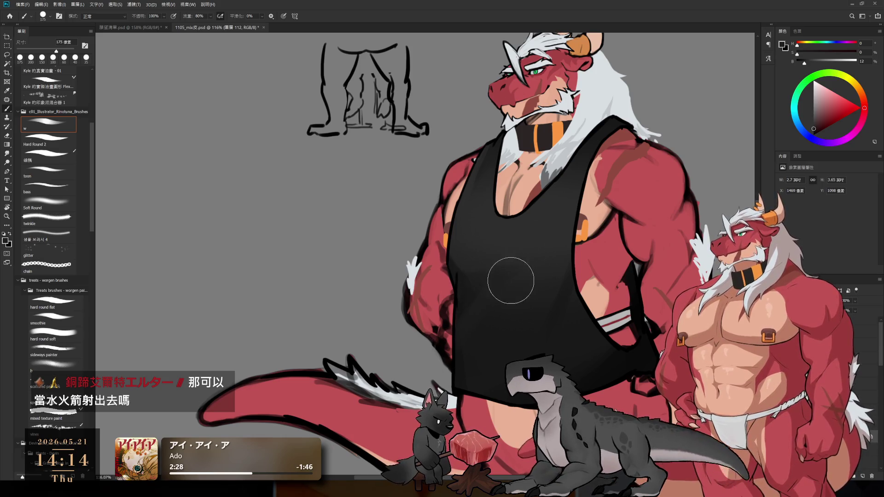
# Shade the chest by alternating dark and lighter grey samples while resizing the brush
pyautogui.keyDown('alt'); pyautogui.click(470, 280); pyautogui.keyUp('alt')
pyautogui.press('[')
pyautogui.press('[')
pyautogui.press('[')
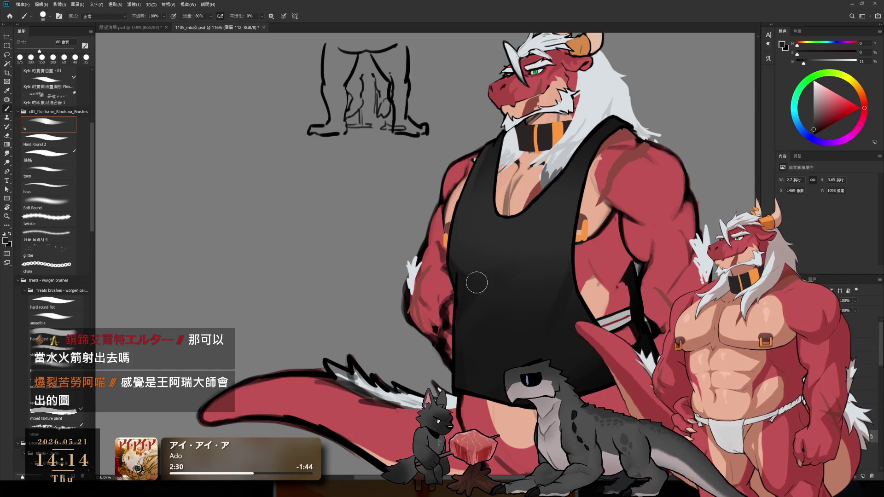
pyautogui.press(']')
pyautogui.keyDown('alt'); pyautogui.click(517, 286); pyautogui.keyUp('alt')
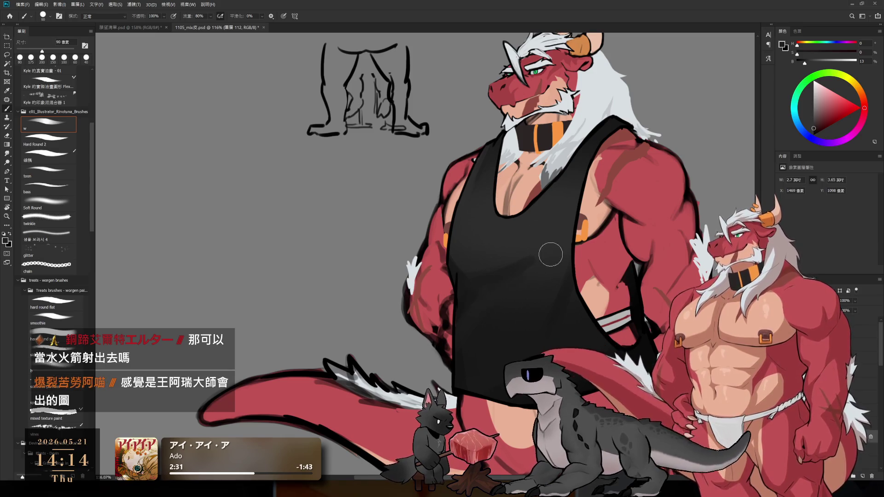
pyautogui.keyDown('alt'); pyautogui.click(557, 236); pyautogui.keyUp('alt')
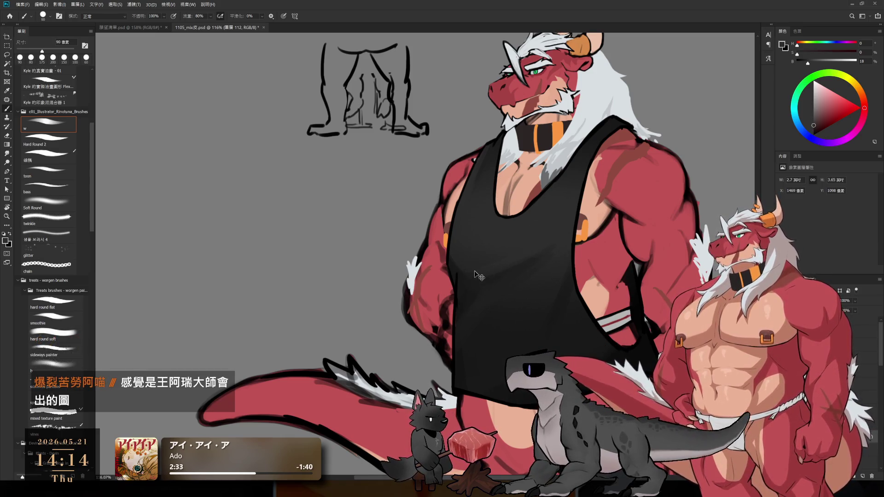
pyautogui.scroll(-3, 499, 256)
pyautogui.press(']')
pyautogui.press(']')
pyautogui.press(']')
pyautogui.keyDown('alt'); pyautogui.click(530, 273); pyautogui.keyUp('alt')
pyautogui.press(']')
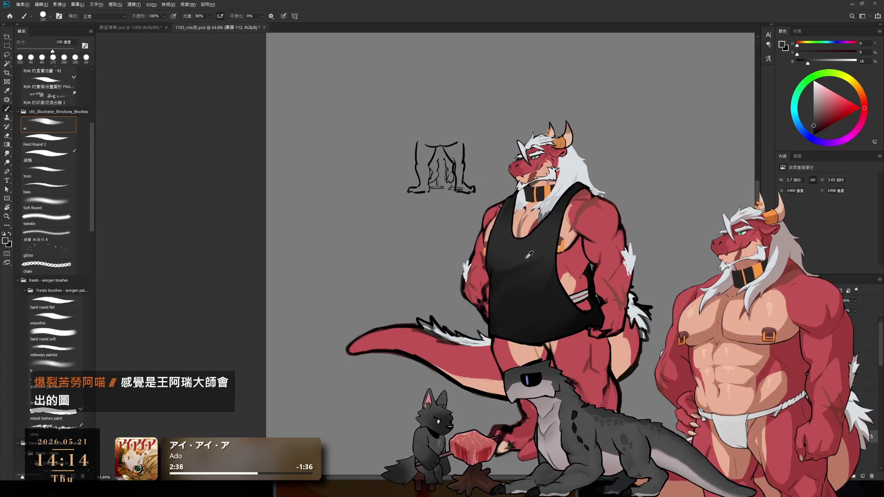
pyautogui.keyDown('alt'); pyautogui.click(532, 280); pyautogui.keyUp('alt')
pyautogui.press(']')
pyautogui.keyDown('alt'); pyautogui.click(520, 263); pyautogui.keyUp('alt')
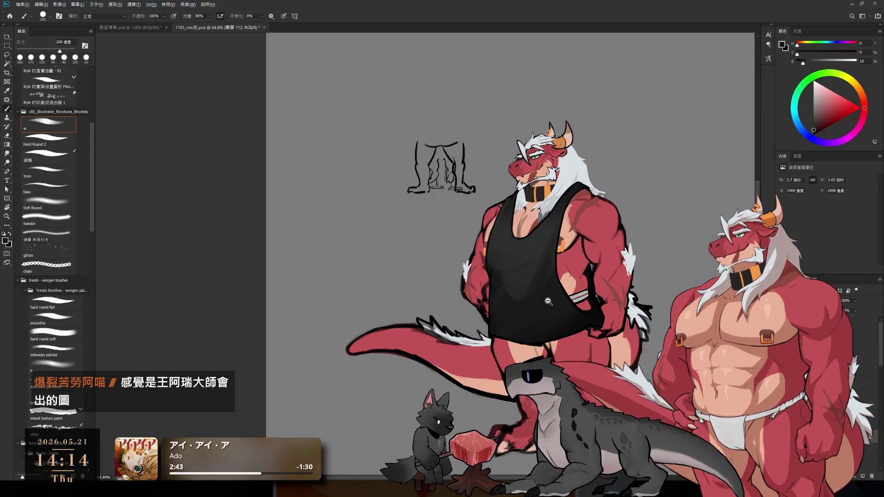
# Zoom back onto the tank top and alternate deep-black and edge-grey samples for broad soft shading
pyautogui.moveTo(548, 301); pyautogui.dragTo(568, 300)
pyautogui.keyDown('alt'); pyautogui.click(496, 318); pyautogui.keyUp('alt')
pyautogui.press(']')
pyautogui.press(']')
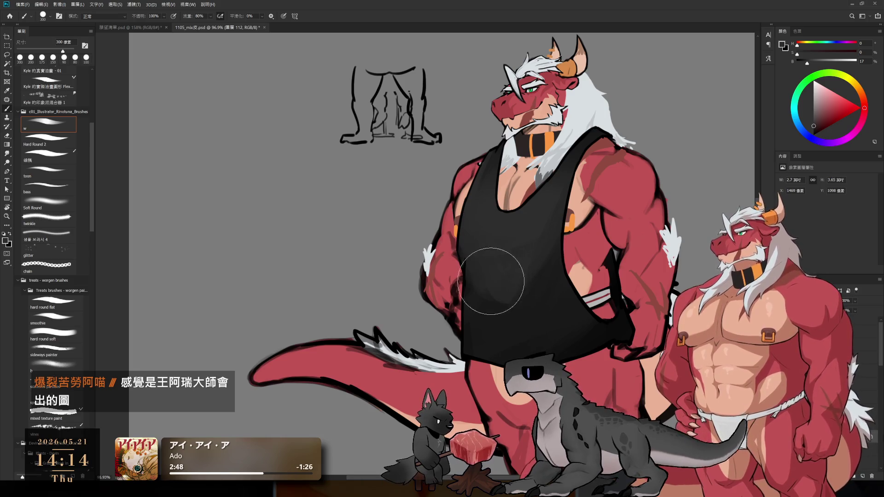
pyautogui.keyDown('alt'); pyautogui.click(525, 297); pyautogui.keyUp('alt')
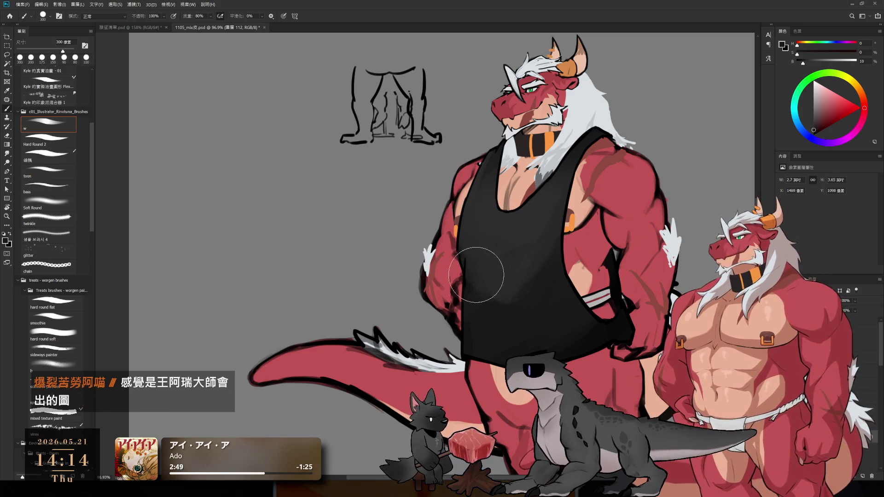
pyautogui.press('[')
pyautogui.keyDown('alt'); pyautogui.click(519, 244); pyautogui.keyUp('alt')
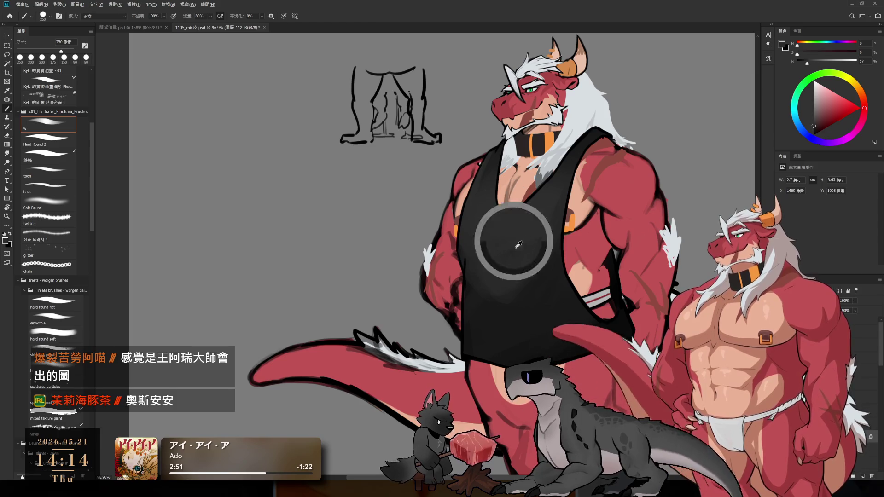
pyautogui.press('[')
pyautogui.press('[')
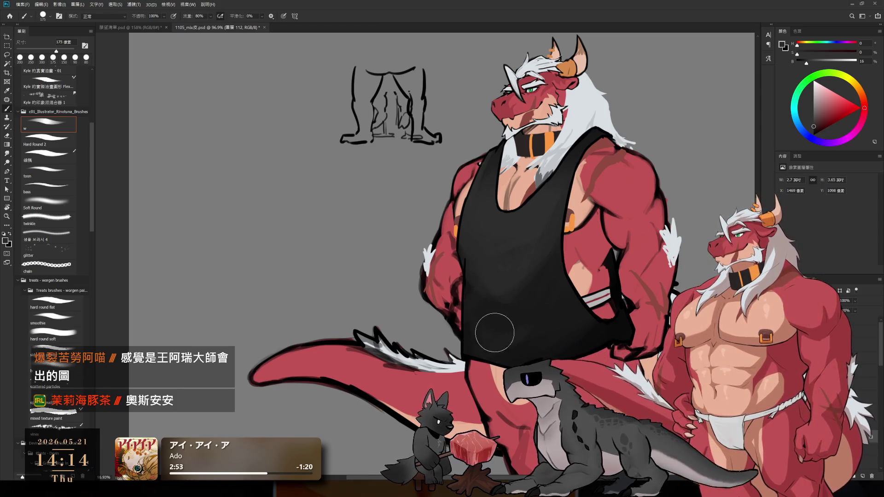
pyautogui.keyDown('alt'); pyautogui.click(589, 319); pyautogui.keyUp('alt')
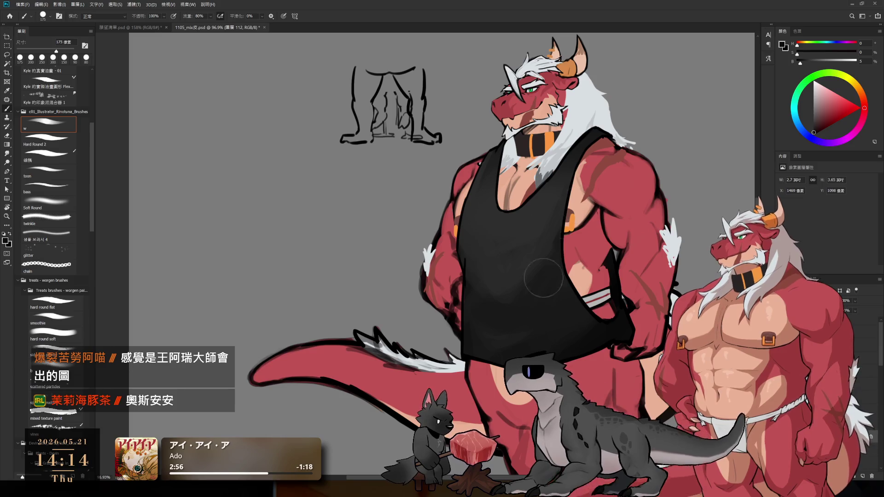
pyautogui.press(']')
pyautogui.press(']')
pyautogui.keyDown('alt'); pyautogui.click(556, 209); pyautogui.keyUp('alt')
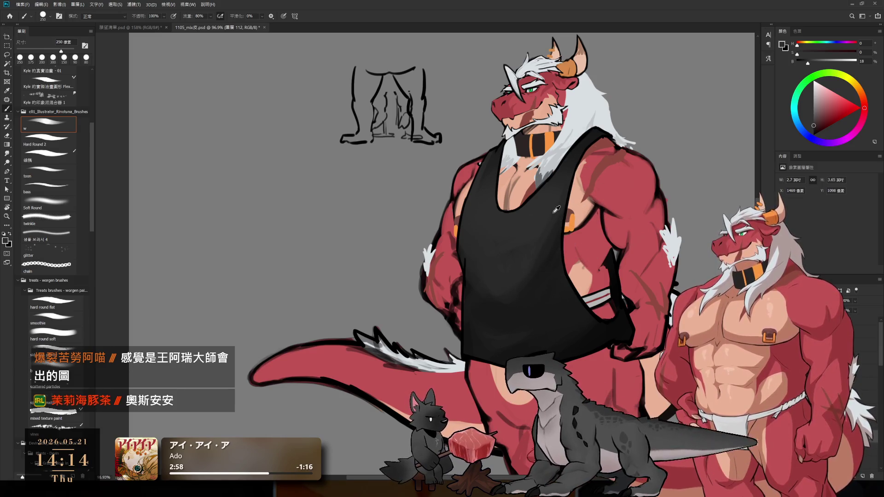
pyautogui.press(']')
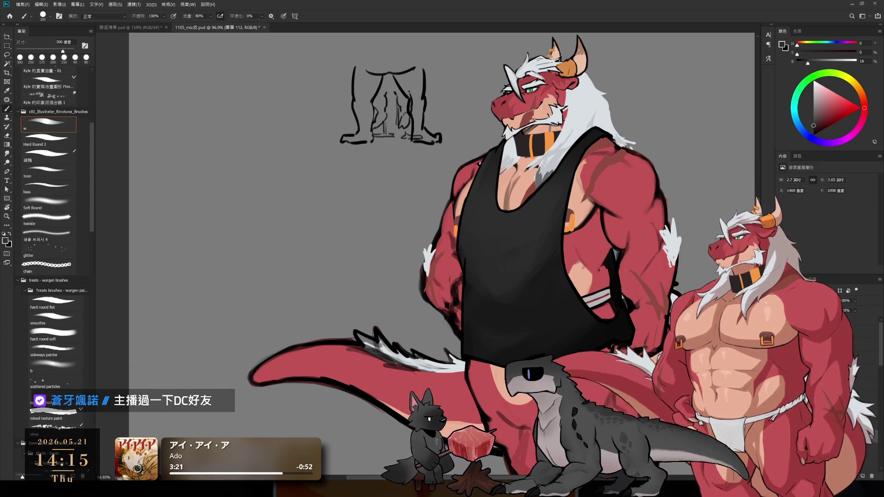
pyautogui.moveTo(543, 295)
pyautogui.mouseDown()
pyautogui.moveTo(508, 257)
pyautogui.moveTo(514, 202)
pyautogui.moveTo(504, 332)
pyautogui.mouseUp()
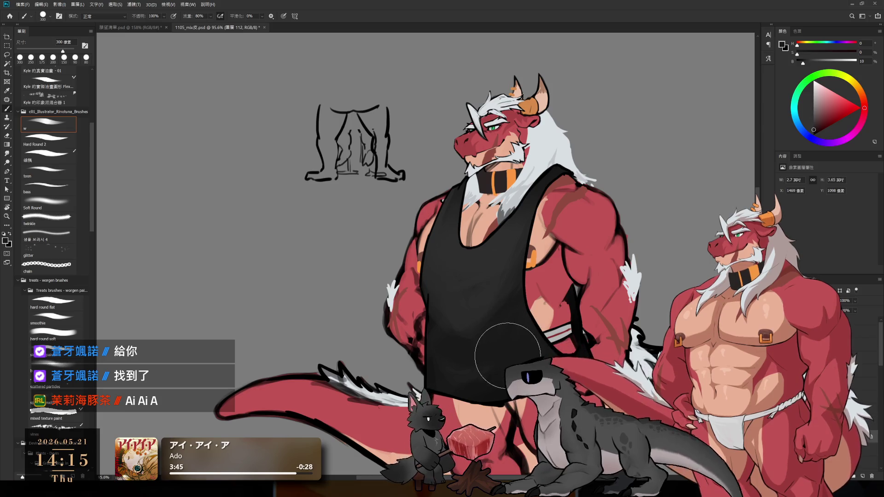
pyautogui.press(']')
pyautogui.press(']')
# Lasso the old leg sketch on its layer, delete it, deselect, and add a new empty layer
pyautogui.moveTo(460, 325)
pyautogui.mouseDown()
pyautogui.moveTo(449, 312)
pyautogui.moveTo(485, 319)
pyautogui.mouseUp()
pyautogui.scroll(5, 580, 121)
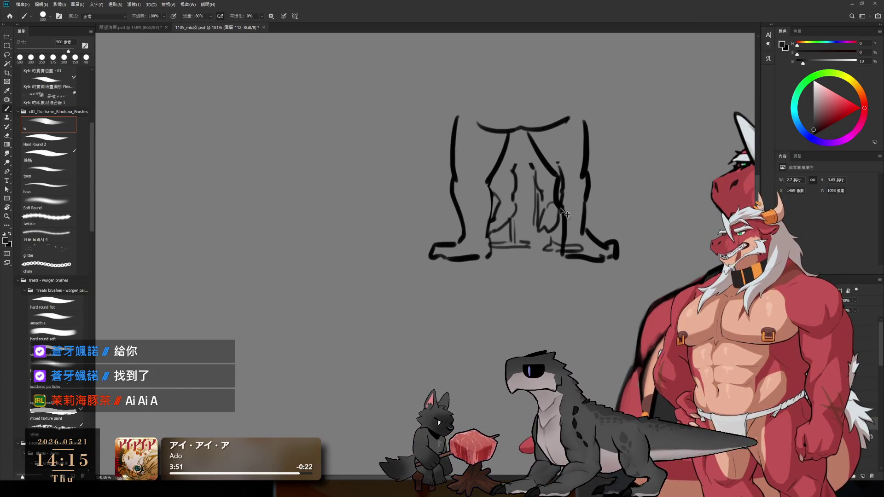
pyautogui.keyDown('ctrl'); pyautogui.click(561, 210); pyautogui.keyUp('ctrl')
pyautogui.press('l')
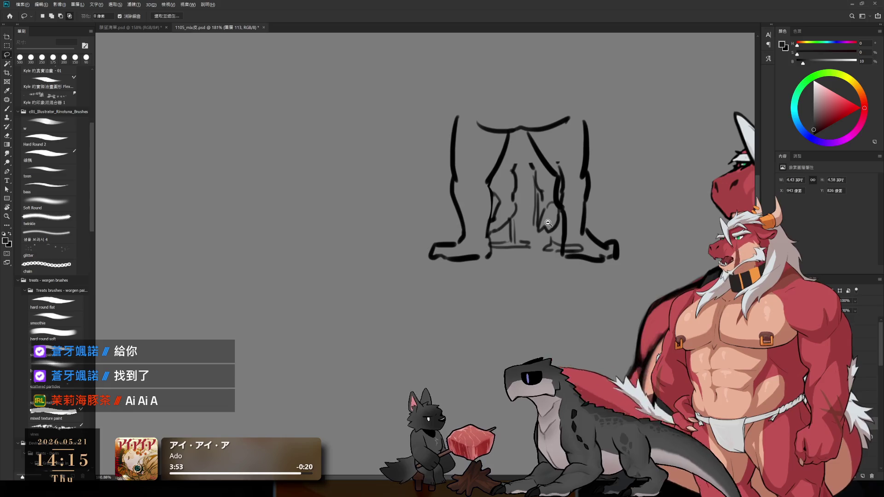
pyautogui.scroll(-5, 547, 222)
pyautogui.moveTo(547, 223)
pyautogui.mouseDown()
pyautogui.moveTo(508, 167)
pyautogui.moveTo(349, 180)
pyautogui.moveTo(563, 205)
pyautogui.mouseUp()
pyautogui.moveTo(569, 127)
pyautogui.mouseDown()
pyautogui.moveTo(578, 288)
pyautogui.moveTo(631, 183)
pyautogui.mouseUp()
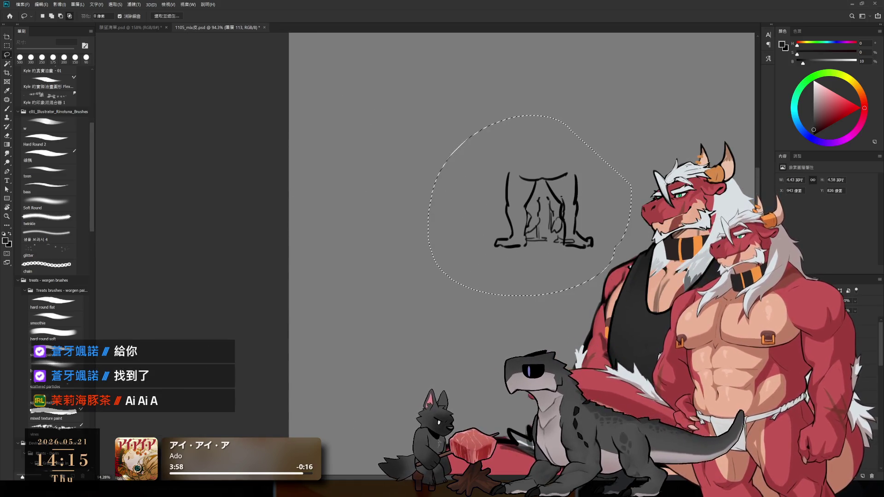
pyautogui.press('Delete')
pyautogui.hotkey('ctrl', 'd')
pyautogui.press('b')
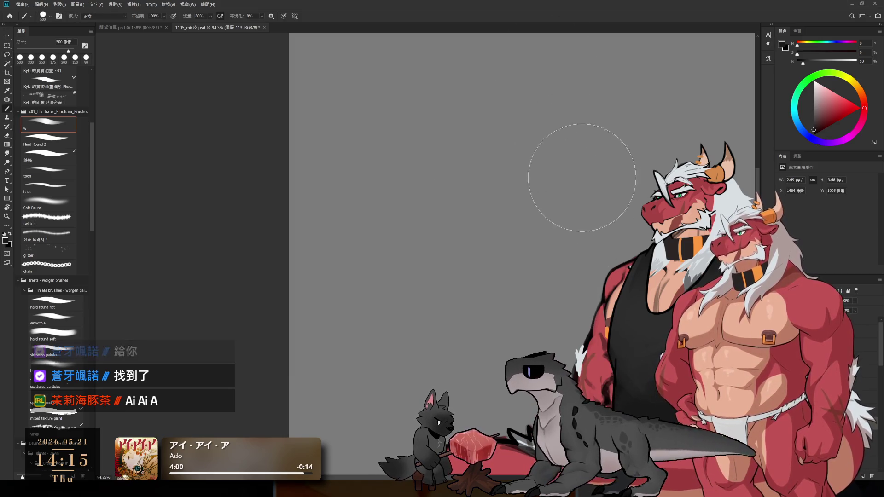
pyautogui.click(861, 476)
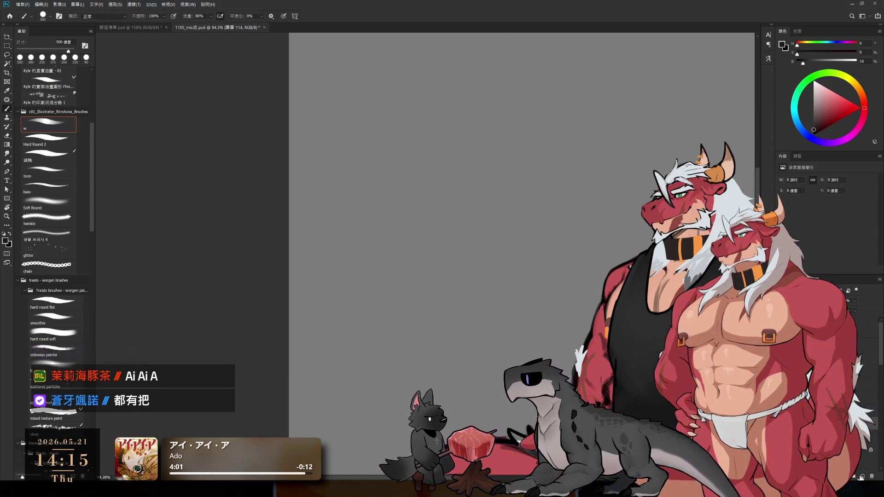
# Set black and the Hard Round 2 brush at 20 px, trying and undoing a few test strokes
pyautogui.click(813, 134)
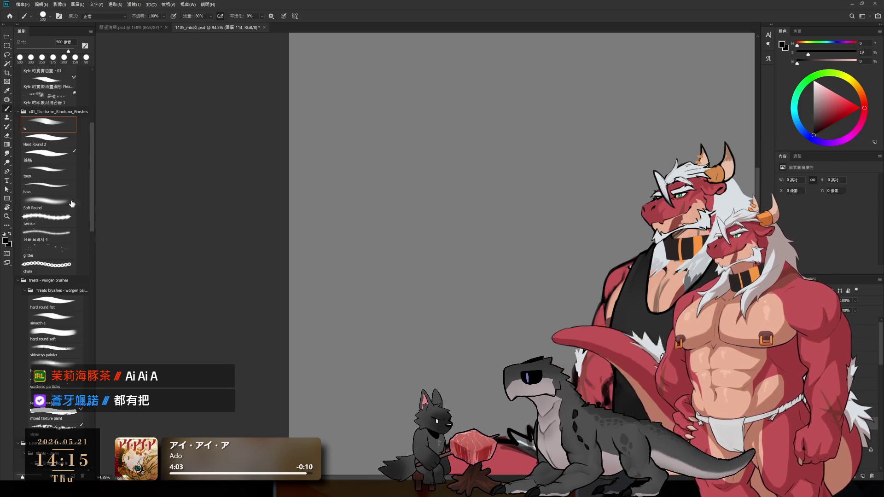
pyautogui.click(51, 139)
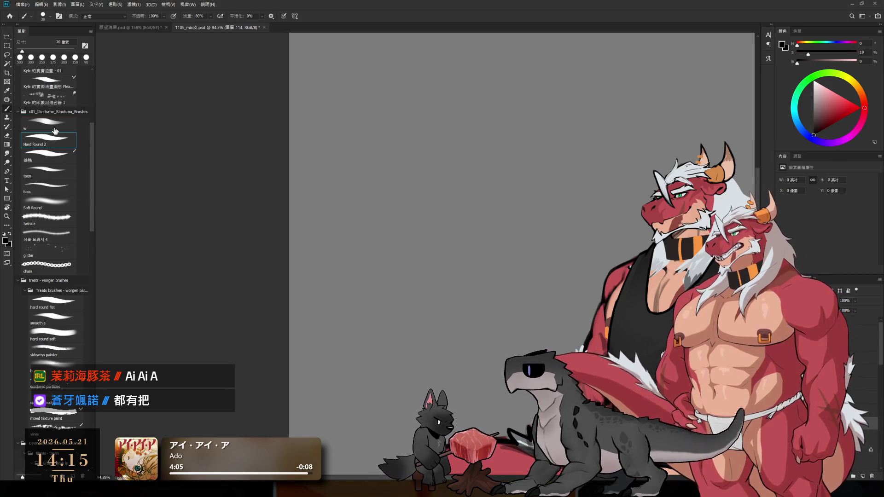
pyautogui.scroll(3, 450, 173)
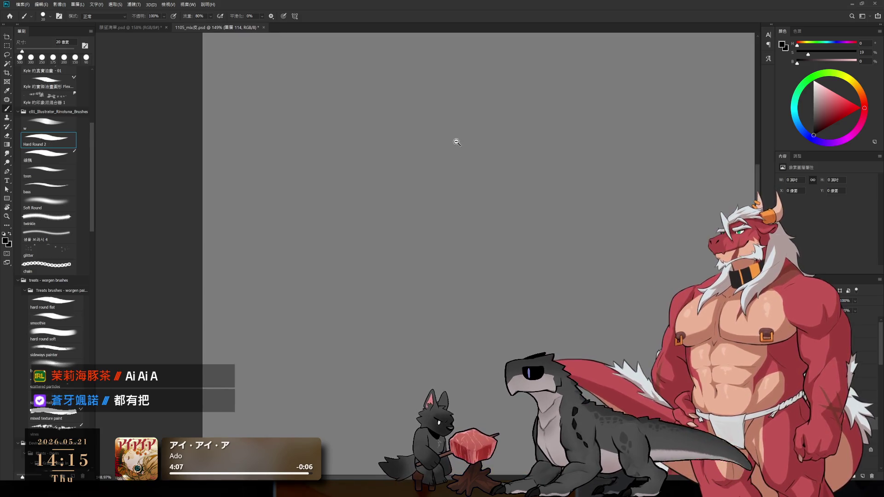
pyautogui.moveTo(350, 115)
pyautogui.mouseDown()
pyautogui.moveTo(328, 202)
pyautogui.moveTo(330, 196)
pyautogui.mouseUp()
pyautogui.hotkey('ctrl', 'z')
pyautogui.hotkey('ctrl', 'z')
pyautogui.click(56, 134)
pyautogui.hotkey('ctrl', 'z')
pyautogui.moveTo(392, 140)
pyautogui.mouseDown()
pyautogui.moveTo(368, 203)
pyautogui.moveTo(396, 133)
pyautogui.moveTo(376, 215)
pyautogui.mouseUp()
pyautogui.hotkey('ctrl', 'z')
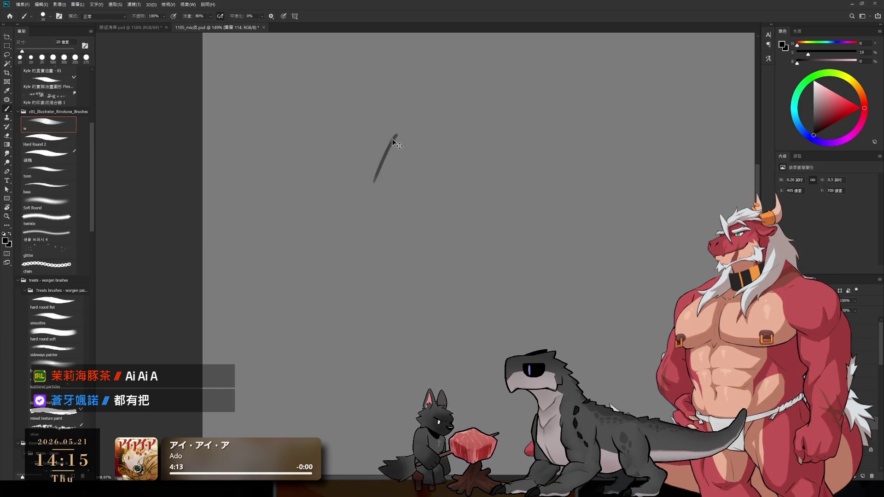
pyautogui.hotkey('ctrl', 'z')
# Draw the first curved leg outline, extend the right leg, and draw the left leg's contours
pyautogui.moveTo(395, 126); pyautogui.dragTo(389, 221)
pyautogui.scroll(-3, 439, 237)
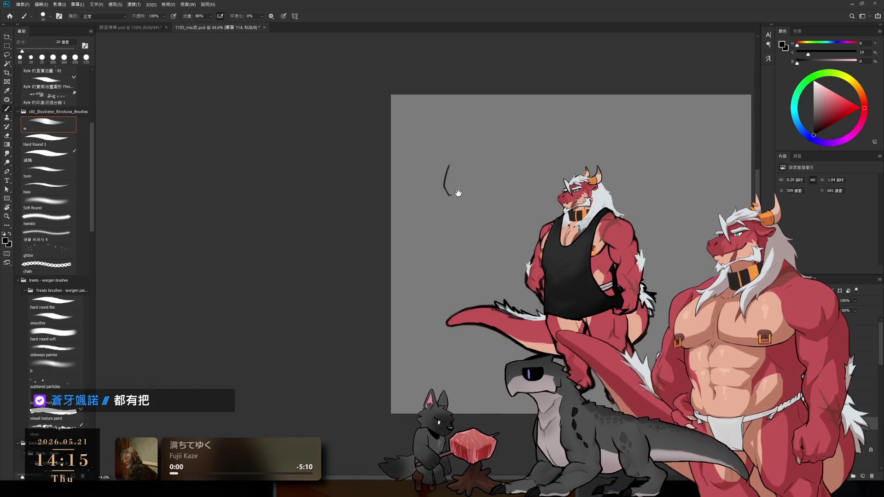
pyautogui.moveTo(458, 192); pyautogui.dragTo(432, 145)
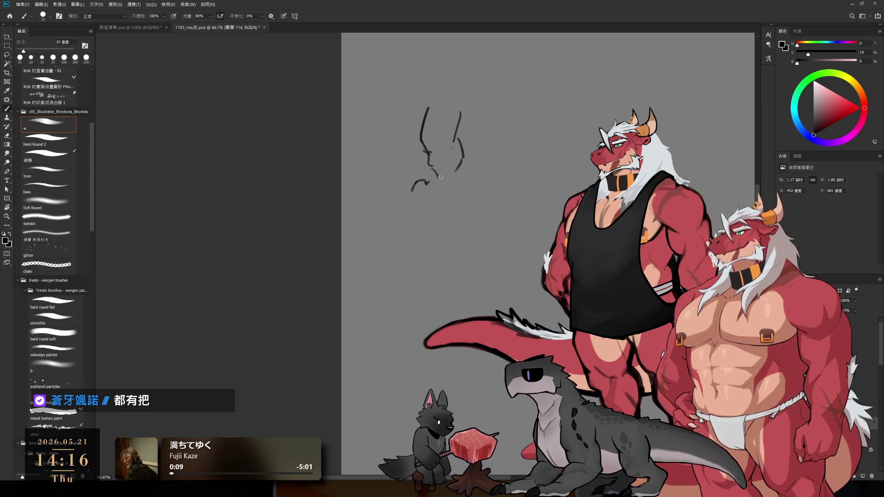
pyautogui.moveTo(458, 166)
pyautogui.mouseDown()
pyautogui.moveTo(460, 187)
pyautogui.moveTo(438, 192)
pyautogui.mouseUp()
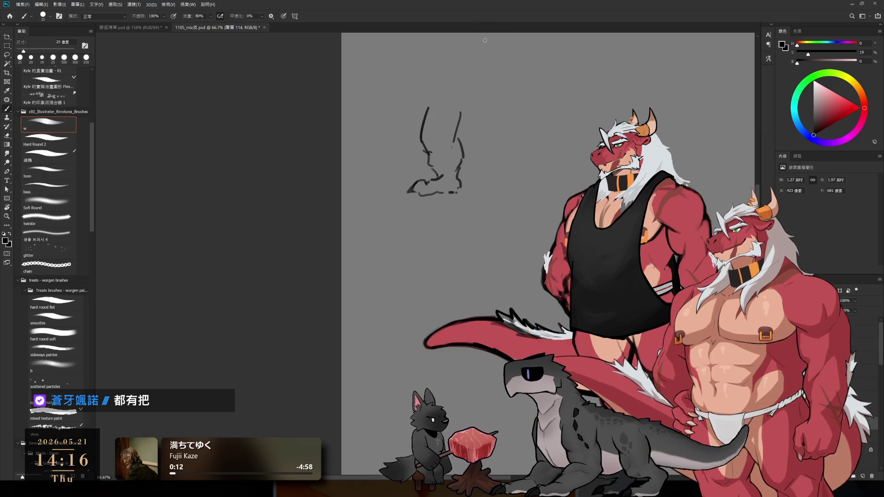
pyautogui.moveTo(428, 107); pyautogui.dragTo(420, 138)
pyautogui.hotkey('ctrl', 'z')
pyautogui.moveTo(428, 107); pyautogui.dragTo(421, 144)
pyautogui.moveTo(431, 99)
pyautogui.mouseDown()
pyautogui.moveTo(423, 142)
pyautogui.moveTo(427, 152)
pyautogui.moveTo(441, 146)
pyautogui.mouseUp()
# Add the inner leg strokes, the second leg's outer line, the right foot and the tail curve
pyautogui.moveTo(489, 114)
pyautogui.mouseDown()
pyautogui.moveTo(492, 132)
pyautogui.moveTo(453, 135)
pyautogui.moveTo(502, 139)
pyautogui.mouseUp()
pyautogui.hotkey('ctrl', 'z')
pyautogui.hotkey('ctrl', 'z')
pyautogui.moveTo(517, 93); pyautogui.dragTo(533, 123)
pyautogui.hotkey('ctrl', 'z')
pyautogui.moveTo(517, 92)
pyautogui.mouseDown()
pyautogui.moveTo(533, 122)
pyautogui.moveTo(527, 144)
pyautogui.moveTo(491, 157)
pyautogui.moveTo(523, 171)
pyautogui.mouseUp()
pyautogui.hotkey('ctrl', 'z')
pyautogui.hotkey('ctrl', 'z')
pyautogui.hotkey('ctrl', 'z')
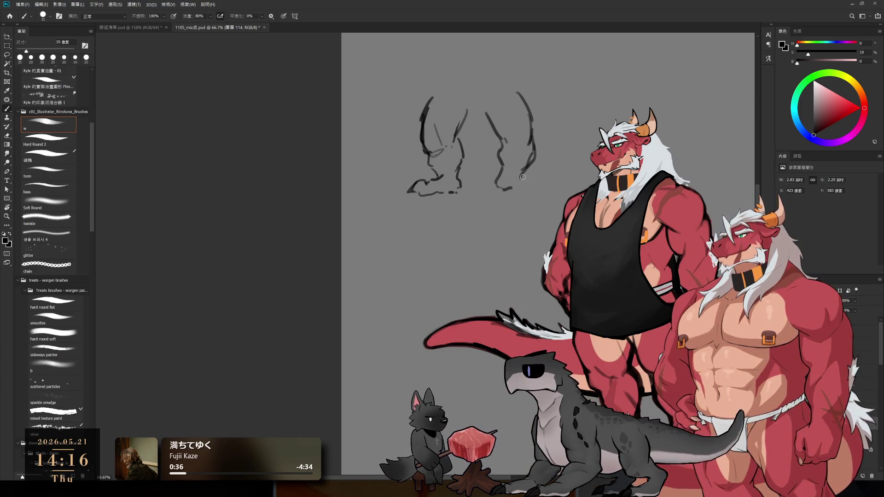
pyautogui.moveTo(526, 175)
pyautogui.mouseDown()
pyautogui.moveTo(546, 188)
pyautogui.moveTo(529, 199)
pyautogui.moveTo(546, 186)
pyautogui.mouseUp()
pyautogui.hotkey('ctrl', 'z')
pyautogui.hotkey('ctrl', 'z')
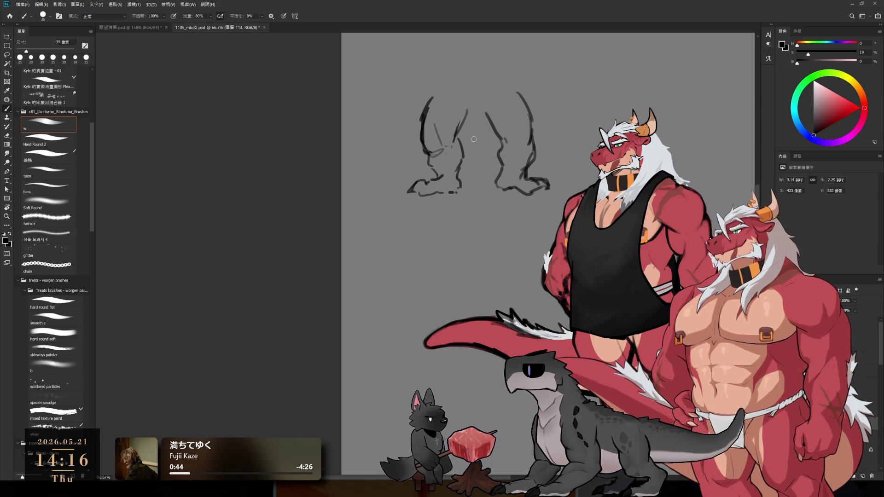
pyautogui.moveTo(536, 137)
pyautogui.mouseDown()
pyautogui.moveTo(572, 176)
pyautogui.moveTo(558, 162)
pyautogui.mouseUp()
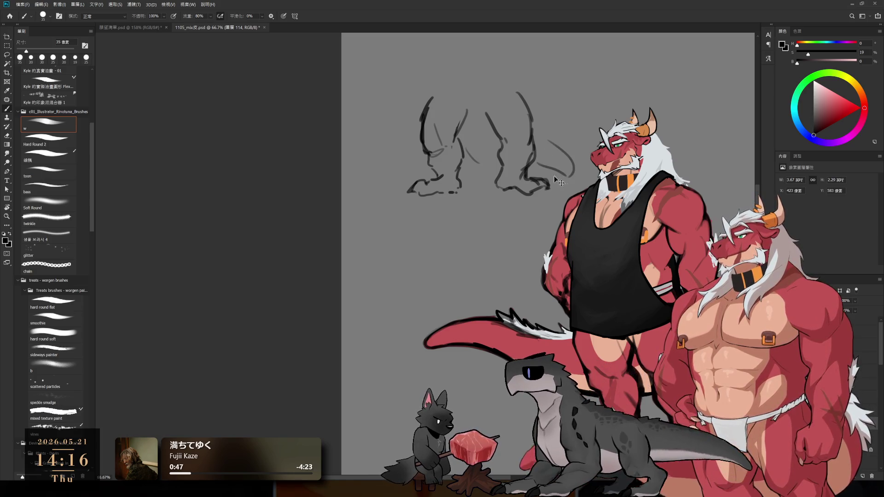
pyautogui.moveTo(485, 108)
pyautogui.mouseDown()
pyautogui.moveTo(499, 109)
pyautogui.moveTo(444, 159)
pyautogui.mouseUp()
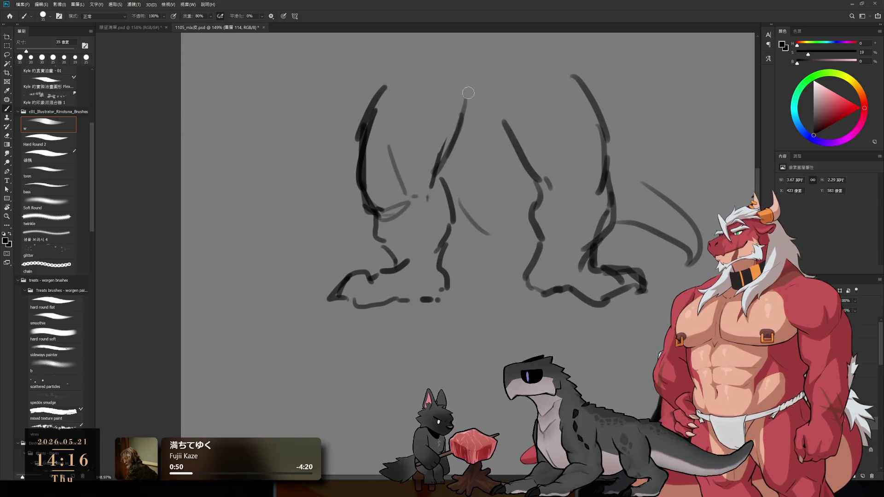
# Double the right leg's inner line and erase the top of the middle leg lines
pyautogui.moveTo(496, 102)
pyautogui.mouseDown()
pyautogui.moveTo(534, 166)
pyautogui.moveTo(543, 254)
pyautogui.mouseUp()
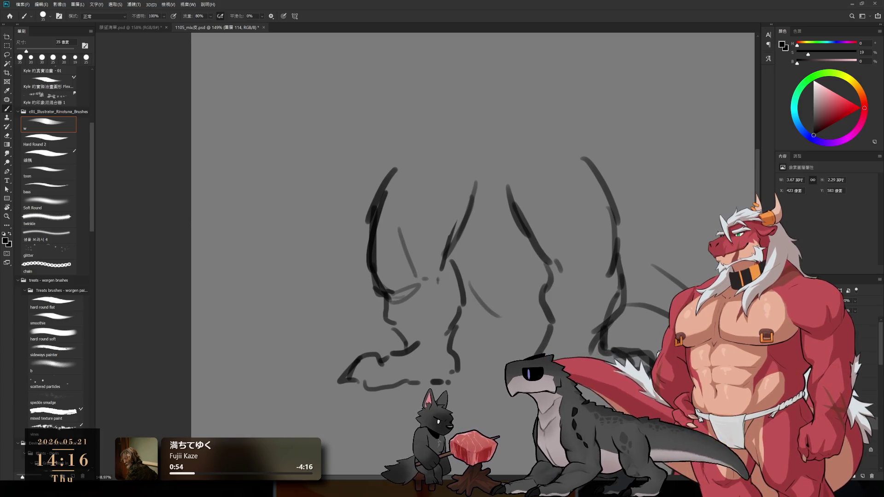
pyautogui.press('e')
pyautogui.moveTo(472, 203)
pyautogui.mouseDown()
pyautogui.moveTo(478, 181)
pyautogui.moveTo(518, 211)
pyautogui.mouseUp()
pyautogui.press('b')
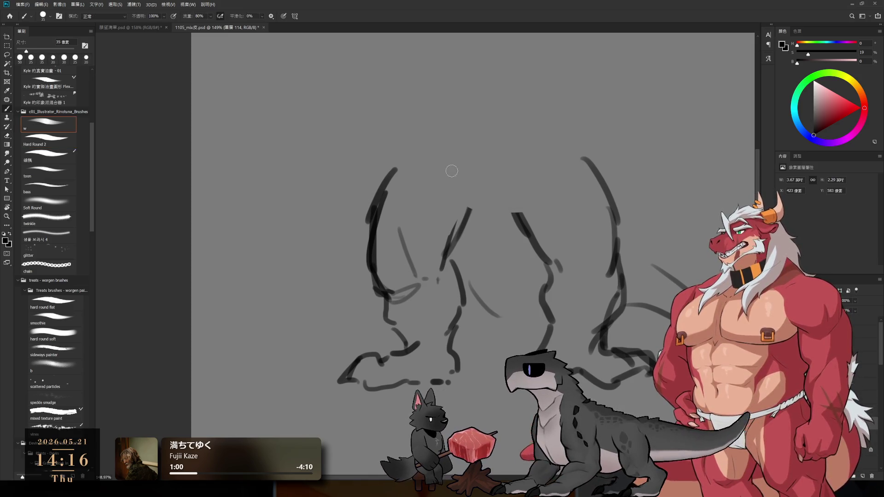
pyautogui.hotkey('ctrl', 'z')
pyautogui.moveTo(452, 174)
pyautogui.mouseDown()
pyautogui.moveTo(476, 243)
pyautogui.moveTo(475, 232)
pyautogui.moveTo(519, 228)
pyautogui.mouseUp()
pyautogui.hotkey('ctrl', 'z')
pyautogui.press('e')
pyautogui.press('b')
# Redraw the middle leg's inner line lower and add a vertical line between the legs
pyautogui.moveTo(446, 182); pyautogui.dragTo(459, 236)
pyautogui.hotkey('ctrl', 'z')
pyautogui.moveTo(441, 180); pyautogui.dragTo(462, 238)
pyautogui.hotkey('ctrl', 'z')
pyautogui.hotkey('ctrl', 'z')
pyautogui.moveTo(444, 195); pyautogui.dragTo(463, 237)
pyautogui.moveTo(479, 187); pyautogui.dragTo(483, 238)
pyautogui.moveTo(462, 231)
pyautogui.mouseDown()
pyautogui.moveTo(468, 275)
pyautogui.moveTo(490, 279)
pyautogui.mouseUp()
pyautogui.hotkey('ctrl', 'z')
pyautogui.hotkey('ctrl', 'z')
pyautogui.hotkey('ctrl', 'z')
pyautogui.hotkey('ctrl', 'z')
pyautogui.hotkey('ctrl', 'z')
pyautogui.hotkey('ctrl', 'z')
pyautogui.hotkey('ctrl', 'z')
pyautogui.hotkey('ctrl', 'z')
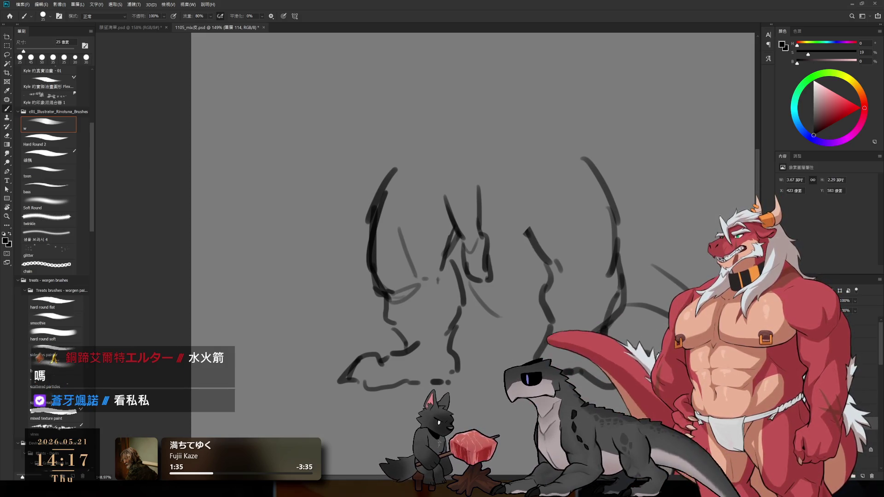
# Redraw the right leg's inner lines, erase the doubled stroke, and mark a small arrow between the legs
pyautogui.moveTo(533, 184); pyautogui.dragTo(520, 269)
pyautogui.moveTo(534, 181); pyautogui.dragTo(520, 248)
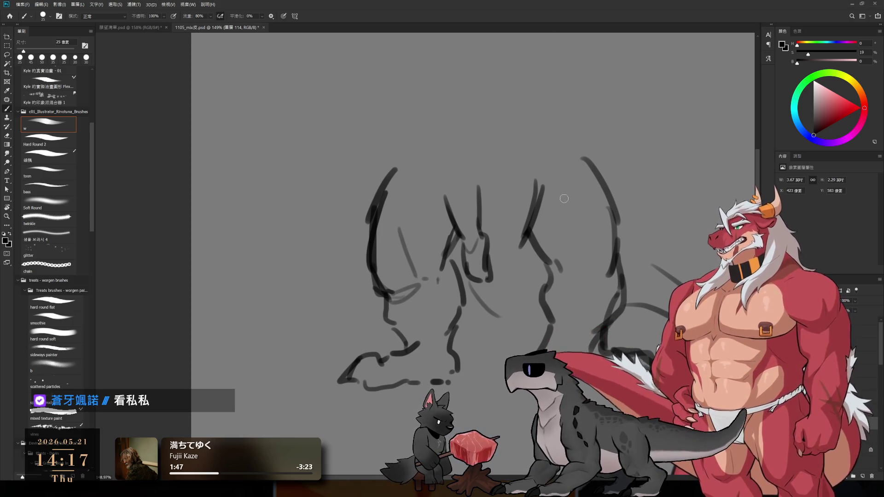
pyautogui.press('e')
pyautogui.moveTo(535, 181); pyautogui.dragTo(513, 246)
pyautogui.press('b')
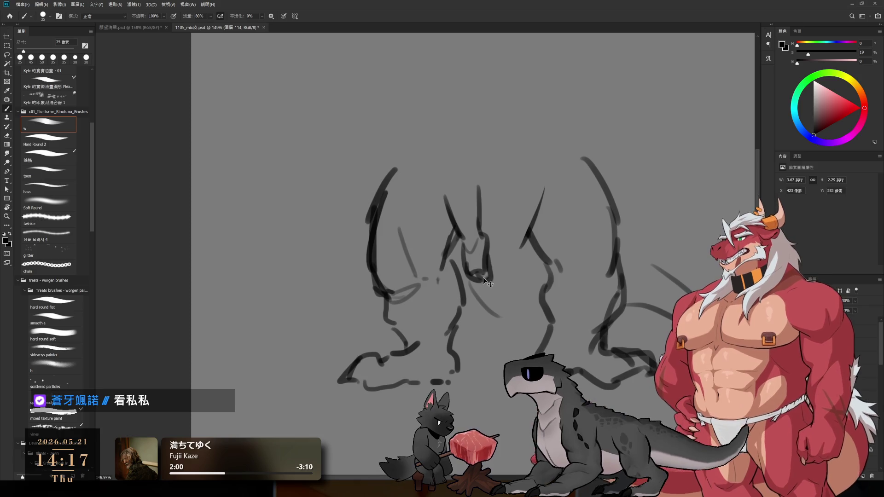
pyautogui.press('[')
pyautogui.moveTo(499, 292)
pyautogui.mouseDown()
pyautogui.moveTo(509, 315)
pyautogui.moveTo(506, 297)
pyautogui.mouseUp()
pyautogui.scroll(4, 493, 275)
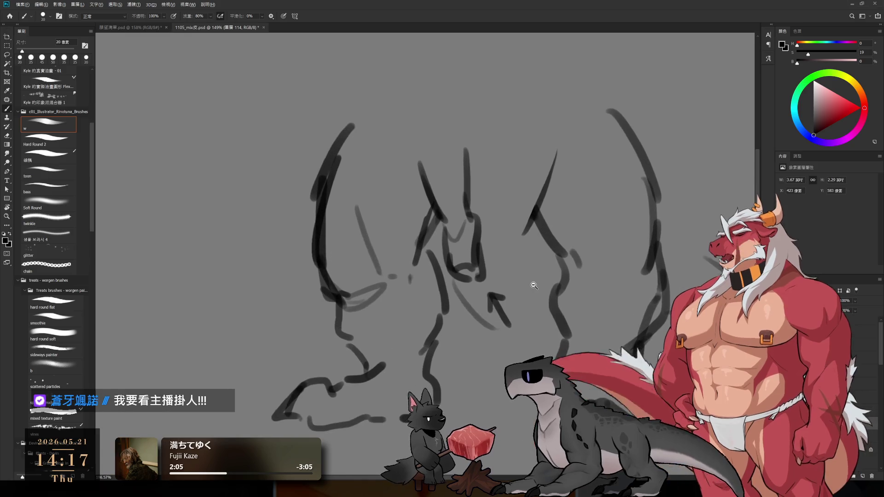
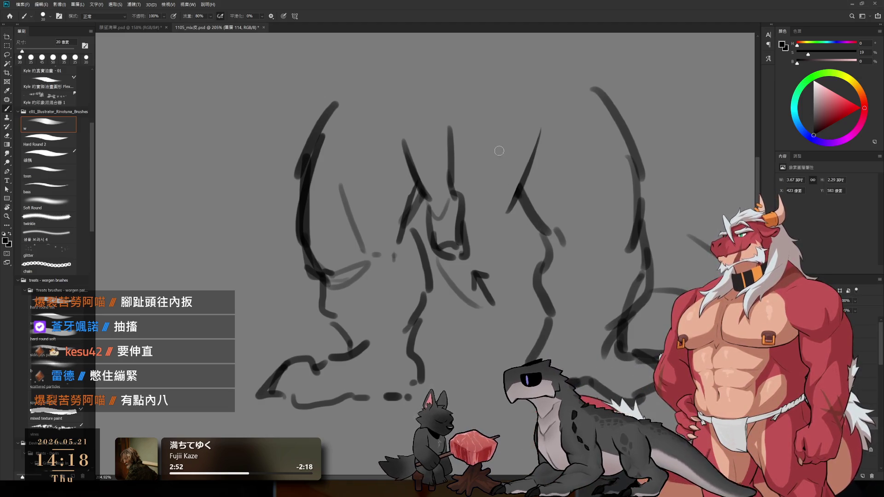
# Draw wavy vertical lines in the centre of the crouching dragon sketch, redrawing one stroke
pyautogui.moveTo(497, 136); pyautogui.dragTo(491, 189)
pyautogui.moveTo(535, 138)
pyautogui.mouseDown()
pyautogui.moveTo(515, 195)
pyautogui.moveTo(534, 163)
pyautogui.moveTo(514, 200)
pyautogui.moveTo(484, 202)
pyautogui.moveTo(489, 225)
pyautogui.mouseUp()
pyautogui.hotkey('ctrl', 'z')
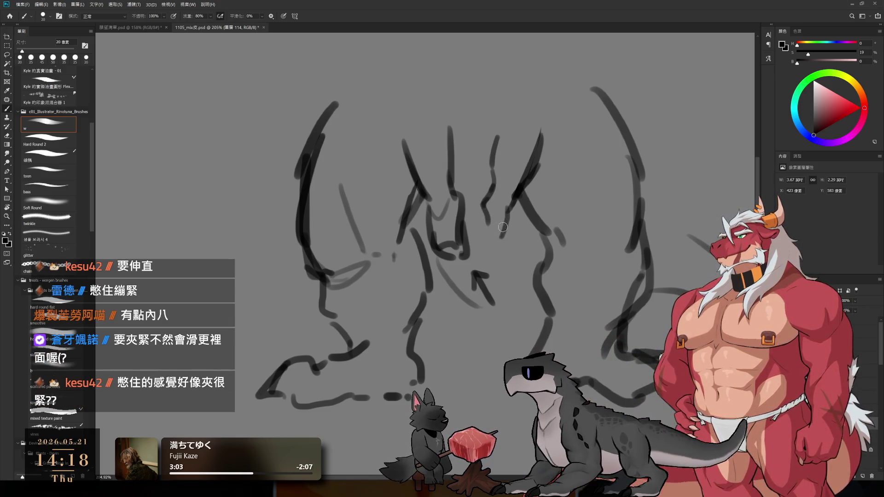
pyautogui.moveTo(485, 214)
pyautogui.mouseDown()
pyautogui.moveTo(486, 241)
pyautogui.moveTo(523, 93)
pyautogui.moveTo(460, 180)
pyautogui.moveTo(410, 183)
pyautogui.mouseUp()
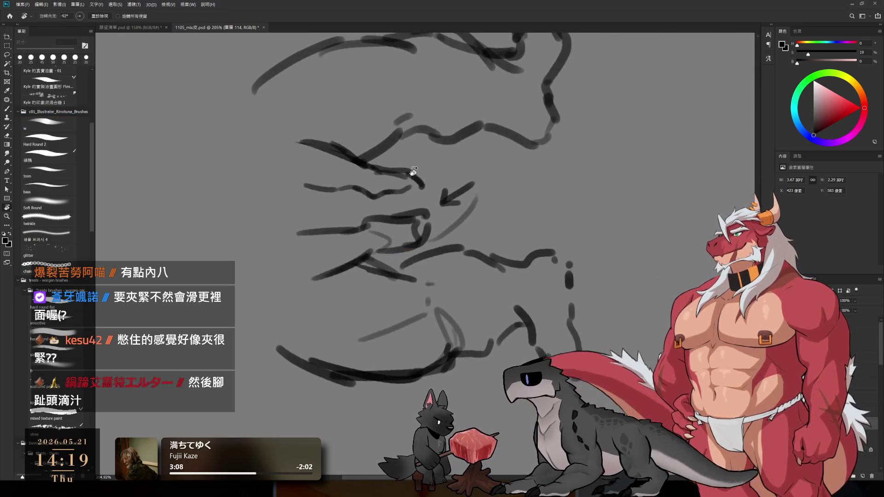
pyautogui.scroll(5, 410, 183)
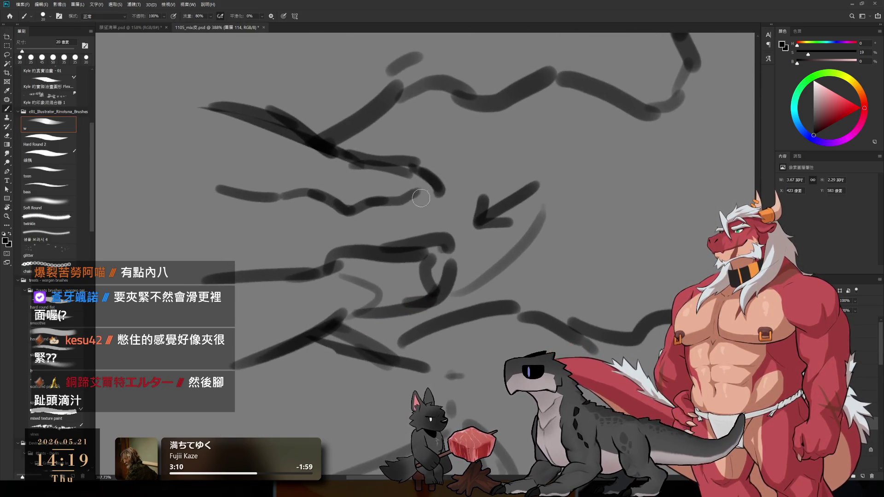
# Add a short dark stroke and thicken the curved central stroke, checking it in a tilted view
pyautogui.press('e')
pyautogui.press('b')
pyautogui.moveTo(382, 205); pyautogui.dragTo(432, 196)
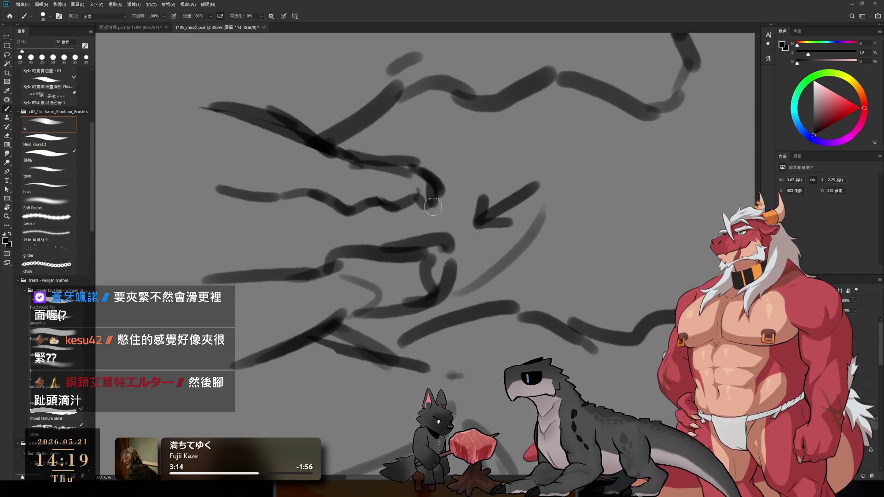
pyautogui.press('e')
pyautogui.press('b')
pyautogui.moveTo(436, 181)
pyautogui.mouseDown()
pyautogui.moveTo(431, 203)
pyautogui.moveTo(414, 201)
pyautogui.moveTo(422, 247)
pyautogui.moveTo(488, 286)
pyautogui.moveTo(548, 237)
pyautogui.mouseUp()
pyautogui.press('r')
pyautogui.moveTo(617, 192); pyautogui.dragTo(627, 146)
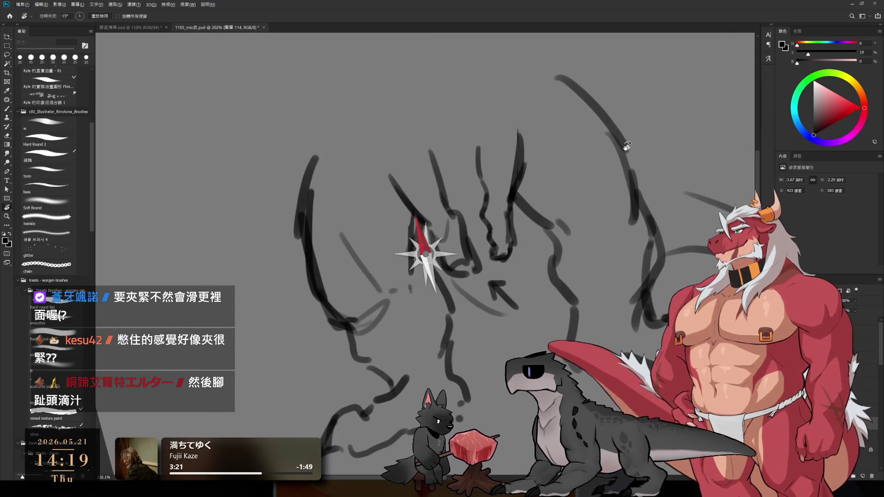
pyautogui.press('Escape')
# Lasso the central stroke and scale it up to about 114%
pyautogui.press('l')
pyautogui.moveTo(487, 218)
pyautogui.mouseDown()
pyautogui.moveTo(515, 144)
pyautogui.moveTo(481, 191)
pyautogui.mouseUp()
pyautogui.moveTo(505, 130)
pyautogui.mouseDown()
pyautogui.moveTo(482, 242)
pyautogui.moveTo(523, 263)
pyautogui.moveTo(553, 119)
pyautogui.moveTo(525, 107)
pyautogui.moveTo(525, 89)
pyautogui.mouseUp()
pyautogui.press('r')
pyautogui.press('Escape')
pyautogui.hotkey('ctrl', 't')
pyautogui.press('Return')
pyautogui.hotkey('ctrl', 'd')
# Sketch an arch over the figure's top and a thin line down its left side
pyautogui.press('b')
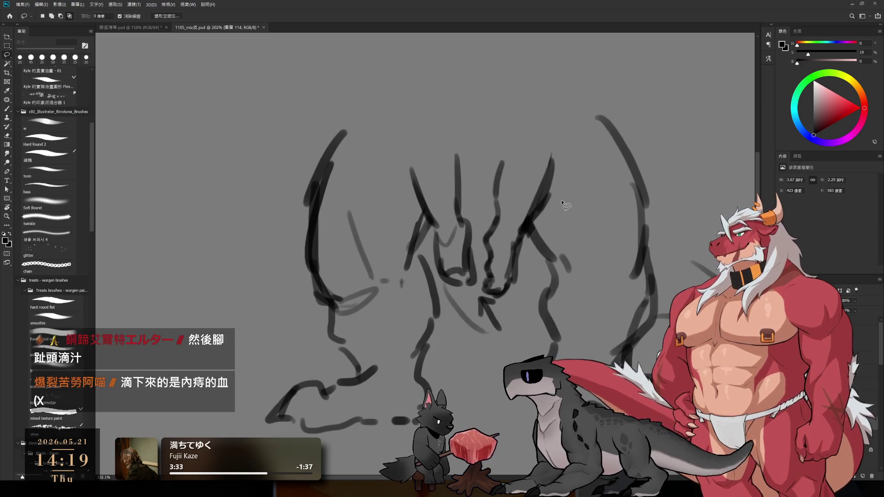
pyautogui.moveTo(413, 170)
pyautogui.mouseDown()
pyautogui.moveTo(414, 143)
pyautogui.moveTo(455, 154)
pyautogui.moveTo(423, 202)
pyautogui.moveTo(422, 177)
pyautogui.mouseUp()
pyautogui.moveTo(419, 91); pyautogui.dragTo(399, 158)
pyautogui.moveTo(494, 298)
pyautogui.mouseDown()
pyautogui.moveTo(534, 197)
pyautogui.moveTo(517, 256)
pyautogui.mouseUp()
pyautogui.scroll(1, 534, 197)
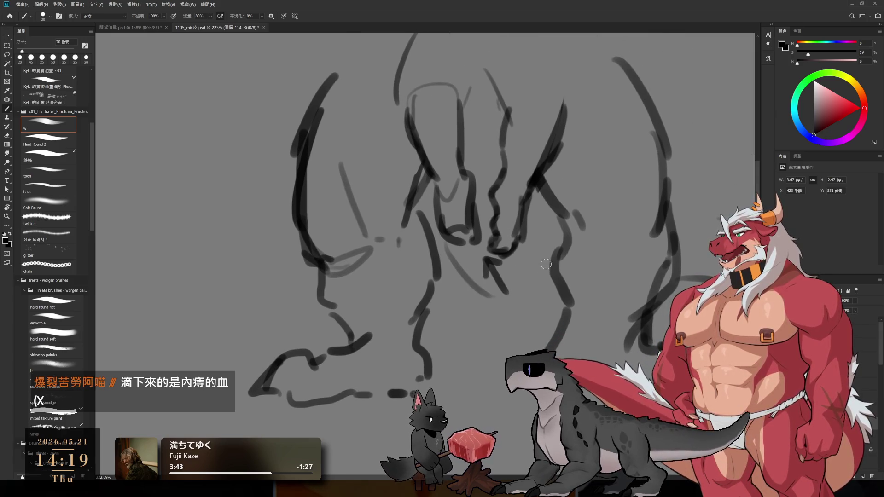
# Erase the lower zigzag line and add a curved grey line and a darker vertical line
pyautogui.press('e')
pyautogui.moveTo(488, 264); pyautogui.dragTo(495, 279)
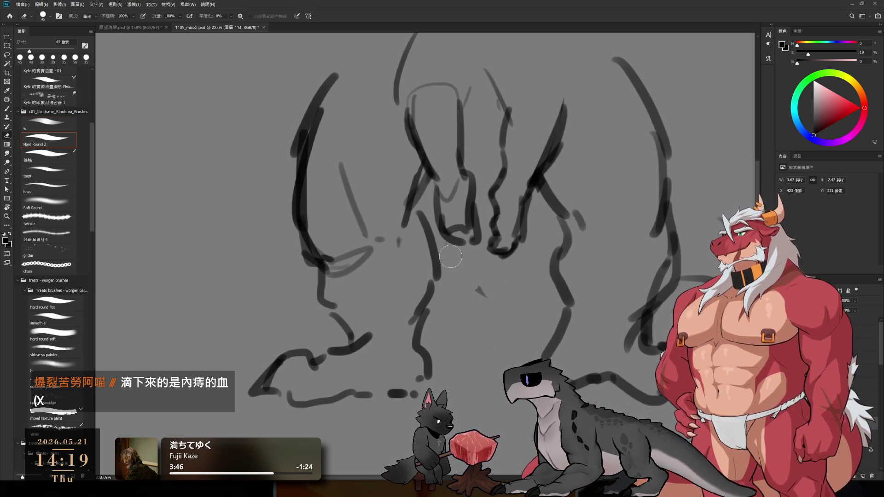
pyautogui.press('b')
pyautogui.moveTo(448, 235); pyautogui.dragTo(569, 298)
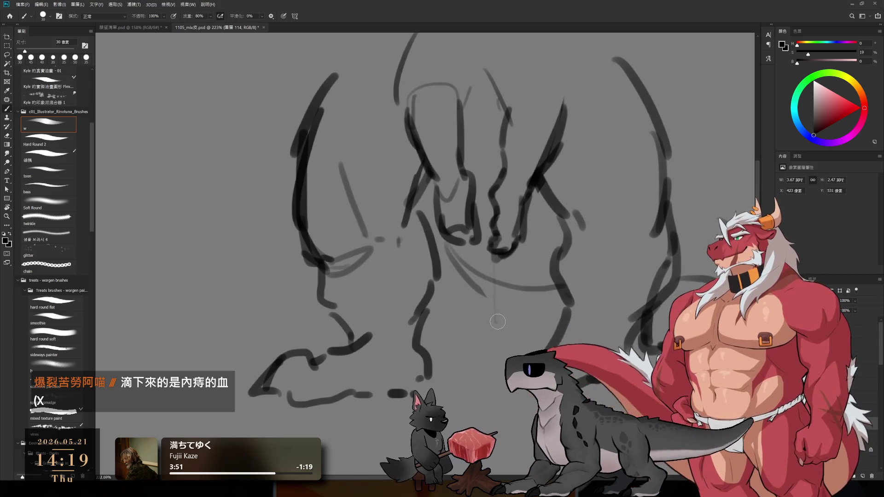
pyautogui.moveTo(497, 322); pyautogui.dragTo(496, 256)
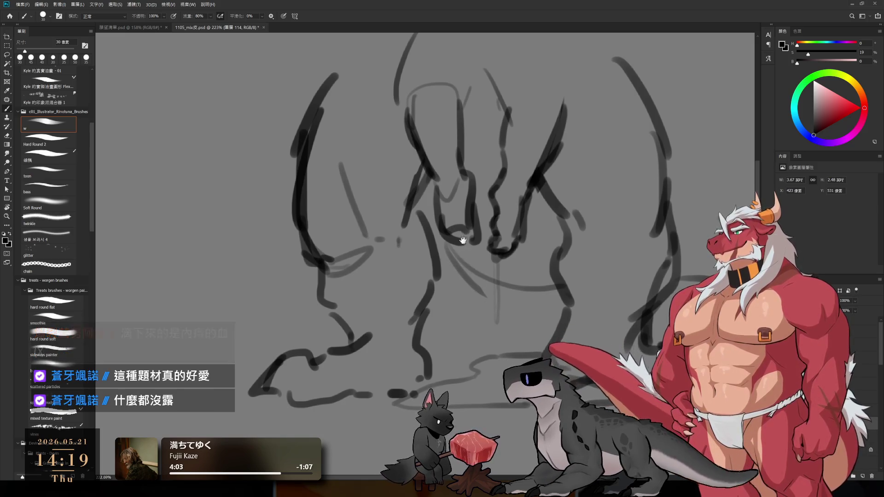
# Erase the tops of the sketch lines flat with an enlarged eraser
pyautogui.scroll(-1, 451, 244)
pyautogui.scroll(1, 478, 184)
pyautogui.scroll(-2, 503, 184)
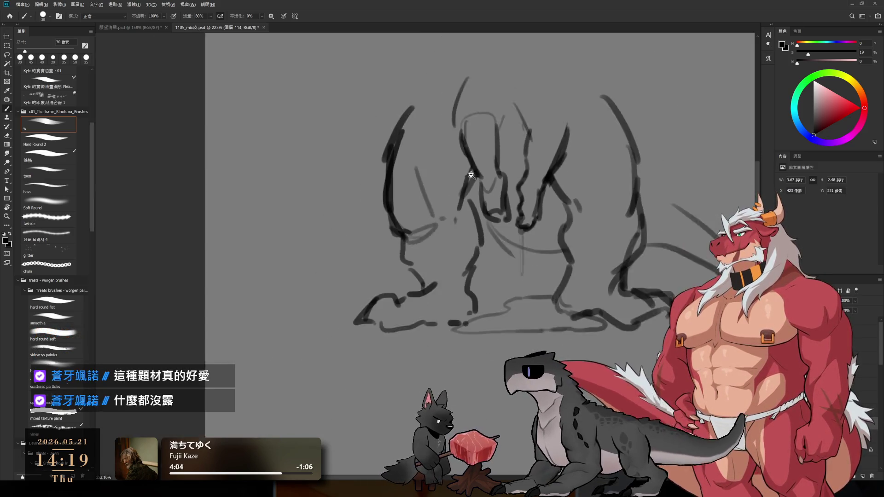
pyautogui.press('e')
pyautogui.press('b')
pyautogui.moveTo(345, 121); pyautogui.dragTo(668, 121)
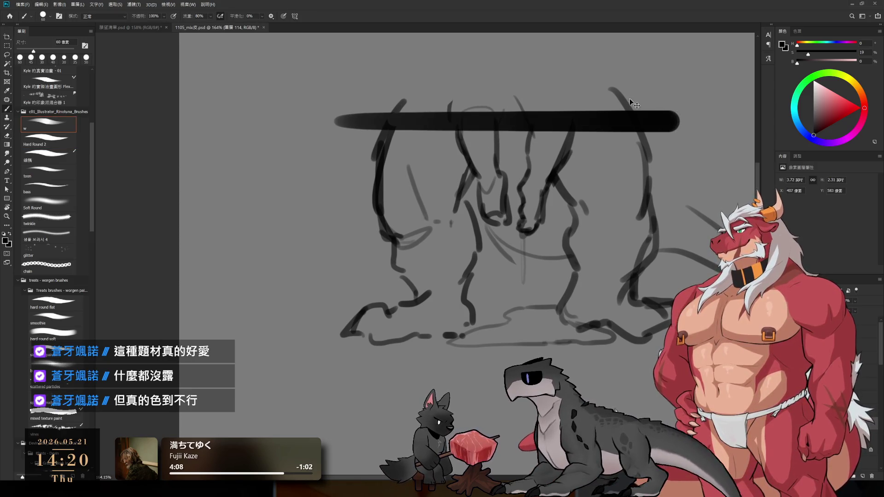
pyautogui.hotkey('ctrl', 'z')
pyautogui.press('e')
pyautogui.press(']')
pyautogui.press(']')
pyautogui.press(']')
pyautogui.moveTo(385, 95); pyautogui.dragTo(616, 114)
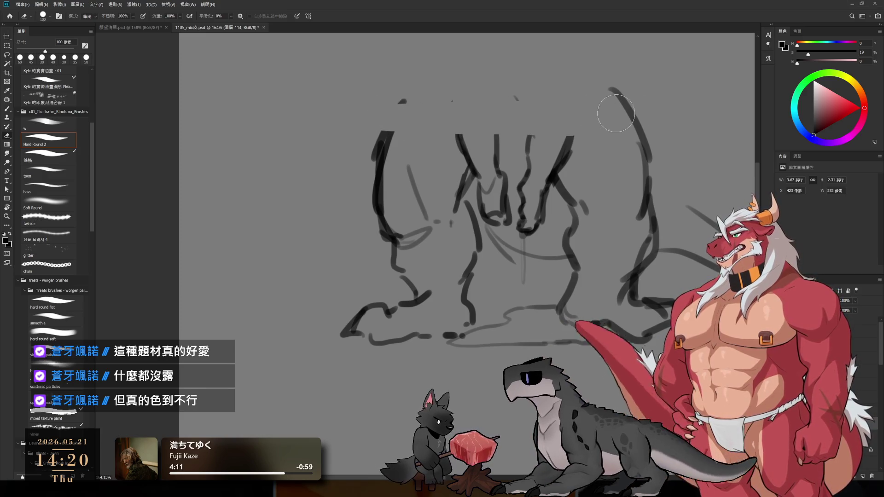
pyautogui.hotkey('ctrl', 'z')
pyautogui.moveTo(456, 125); pyautogui.dragTo(653, 124)
# Draw peaked strokes above the centre and light curved strokes at the upper left and right
pyautogui.press('b')
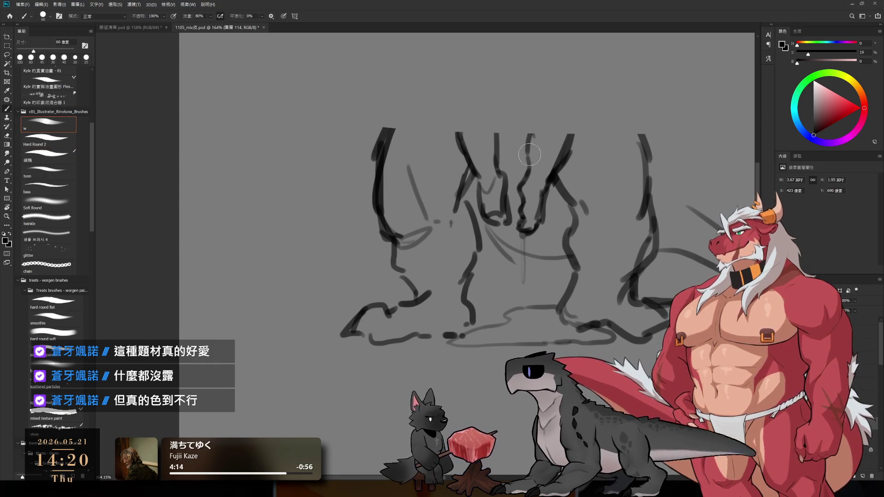
pyautogui.moveTo(504, 134)
pyautogui.mouseDown()
pyautogui.moveTo(530, 137)
pyautogui.moveTo(497, 136)
pyautogui.moveTo(484, 99)
pyautogui.moveTo(528, 99)
pyautogui.mouseUp()
pyautogui.press('[')
pyautogui.press('e')
pyautogui.press('b')
pyautogui.moveTo(407, 105); pyautogui.dragTo(384, 164)
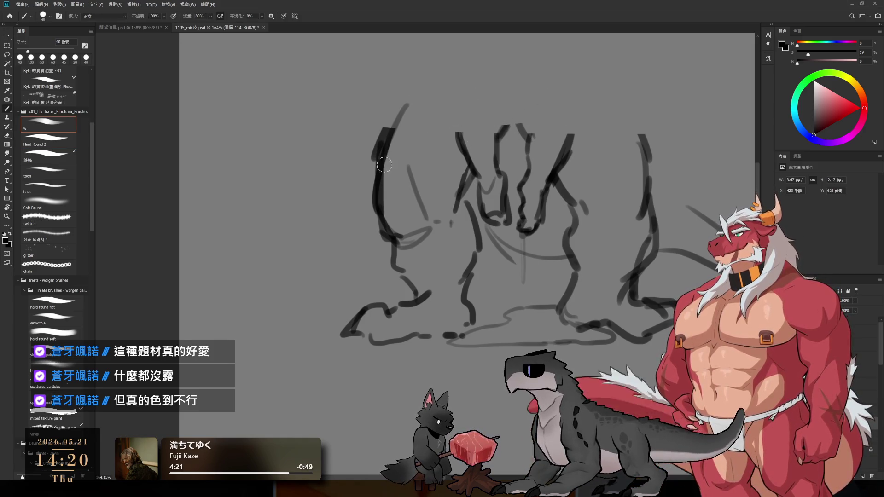
pyautogui.moveTo(616, 97); pyautogui.dragTo(648, 175)
pyautogui.moveTo(466, 110); pyautogui.dragTo(461, 140)
pyautogui.moveTo(552, 109); pyautogui.dragTo(567, 136)
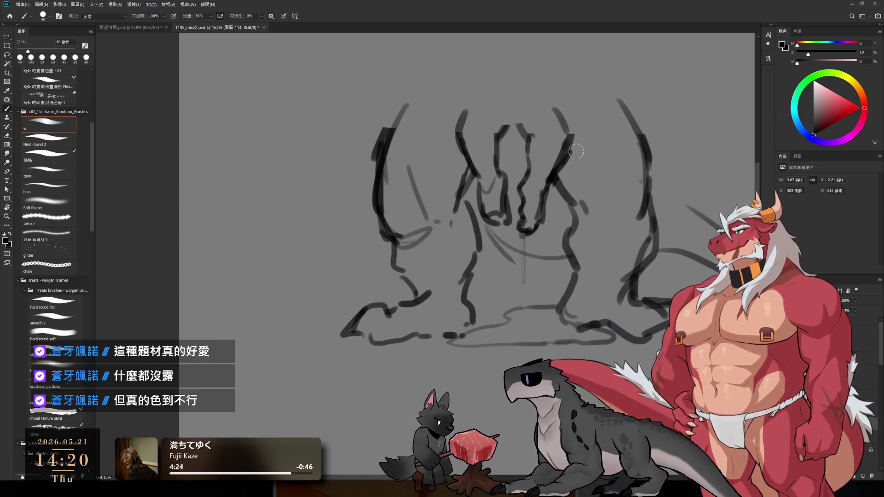
pyautogui.press('l')
pyautogui.moveTo(510, 100); pyautogui.dragTo(515, 171)
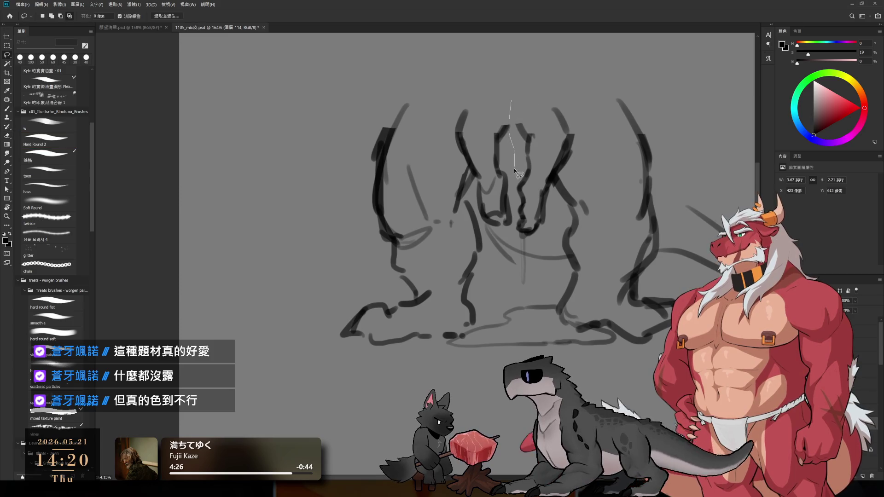
# Erase the central V-shaped strokes and redraw them darker, adding a thin curve at the upper right
pyautogui.moveTo(556, 221)
pyautogui.mouseDown()
pyautogui.moveTo(569, 152)
pyautogui.moveTo(525, 138)
pyautogui.mouseUp()
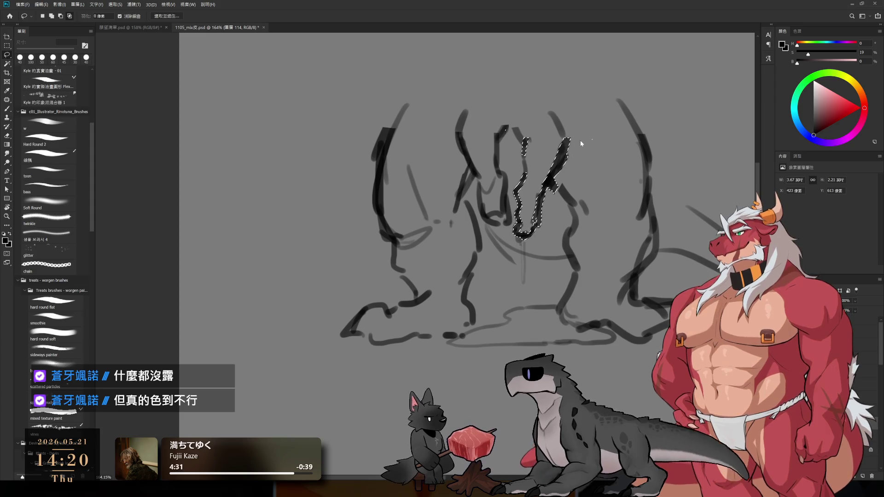
pyautogui.hotkey('ctrl', 'd')
pyautogui.press('e')
pyautogui.moveTo(529, 152); pyautogui.dragTo(515, 117)
pyautogui.press('b')
pyautogui.moveTo(524, 147)
pyautogui.mouseDown()
pyautogui.moveTo(513, 107)
pyautogui.moveTo(505, 137)
pyautogui.mouseUp()
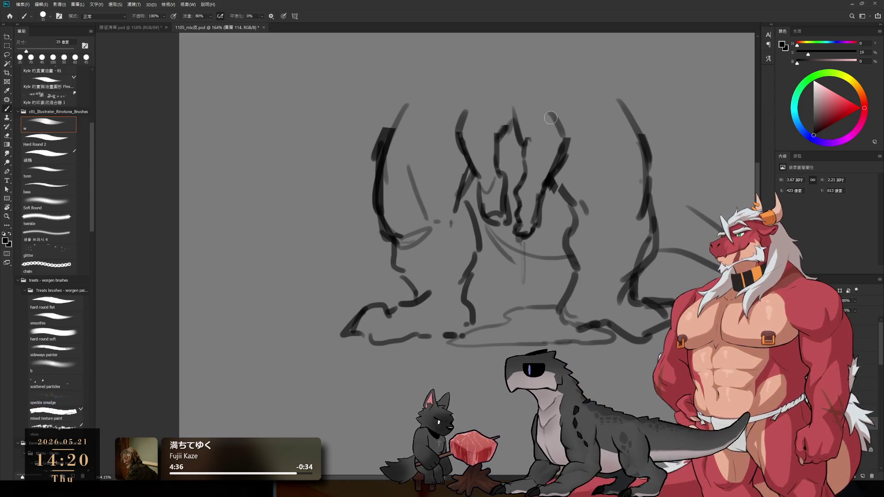
pyautogui.moveTo(548, 90); pyautogui.dragTo(567, 139)
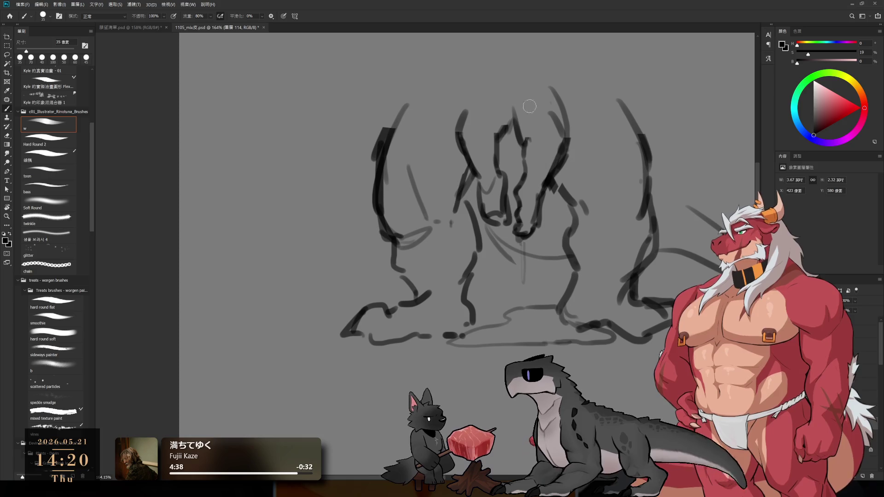
# Add dark strokes in the lower sketch and centre plus a faint curve, then view the whole canvas
pyautogui.moveTo(552, 208)
pyautogui.mouseDown()
pyautogui.moveTo(593, 184)
pyautogui.moveTo(610, 187)
pyautogui.mouseUp()
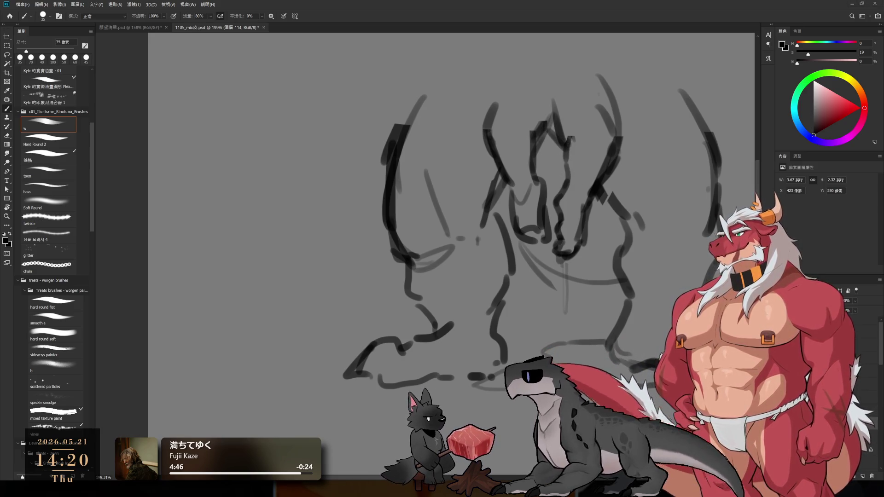
pyautogui.moveTo(573, 259); pyautogui.dragTo(520, 217)
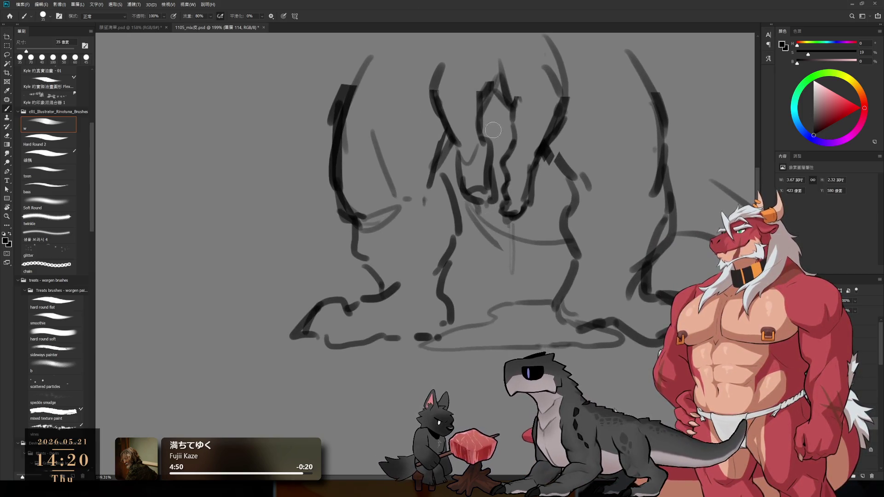
pyautogui.moveTo(493, 130); pyautogui.dragTo(495, 186)
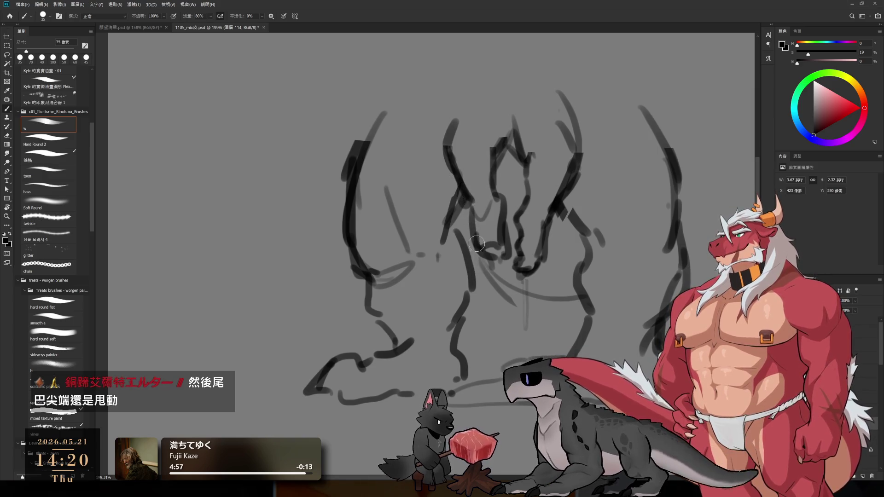
pyautogui.moveTo(476, 244); pyautogui.dragTo(486, 265)
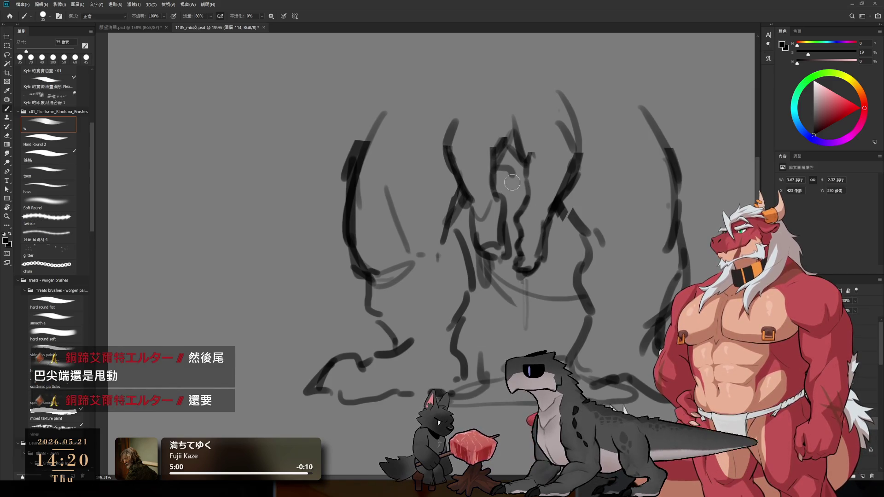
pyautogui.moveTo(526, 162); pyautogui.dragTo(521, 221)
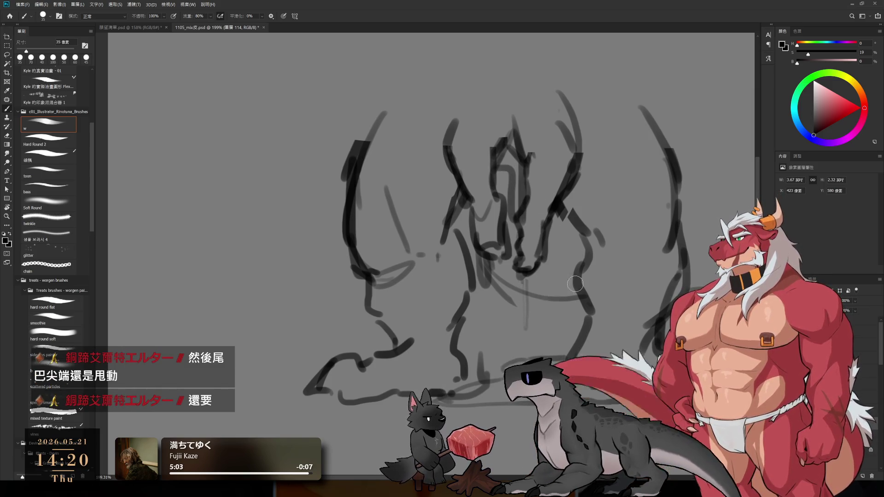
pyautogui.moveTo(536, 179); pyautogui.dragTo(562, 185)
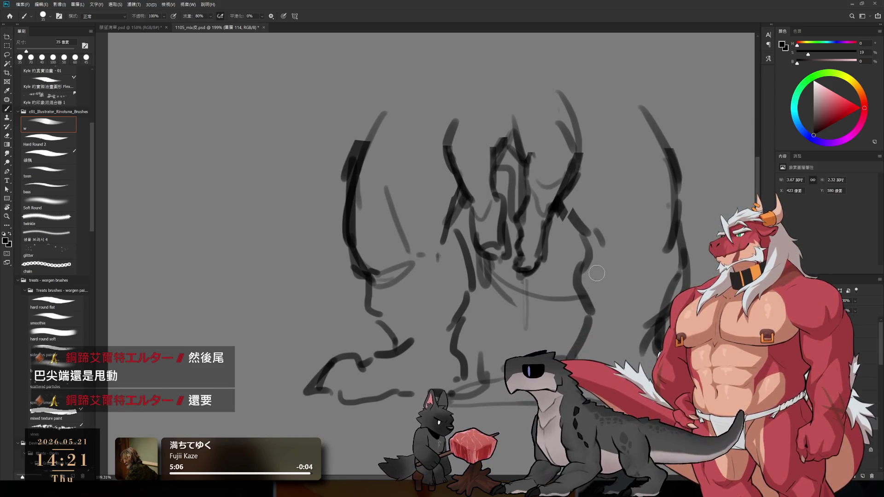
pyautogui.press('e')
pyautogui.moveTo(590, 287)
pyautogui.mouseDown()
pyautogui.moveTo(479, 233)
pyautogui.moveTo(477, 223)
pyautogui.moveTo(489, 216)
pyautogui.mouseUp()
# Redraw the bubble outline around the sketch, then undo those strokes
pyautogui.press('[')
pyautogui.moveTo(494, 171)
pyautogui.mouseDown()
pyautogui.moveTo(517, 170)
pyautogui.moveTo(521, 179)
pyautogui.mouseUp()
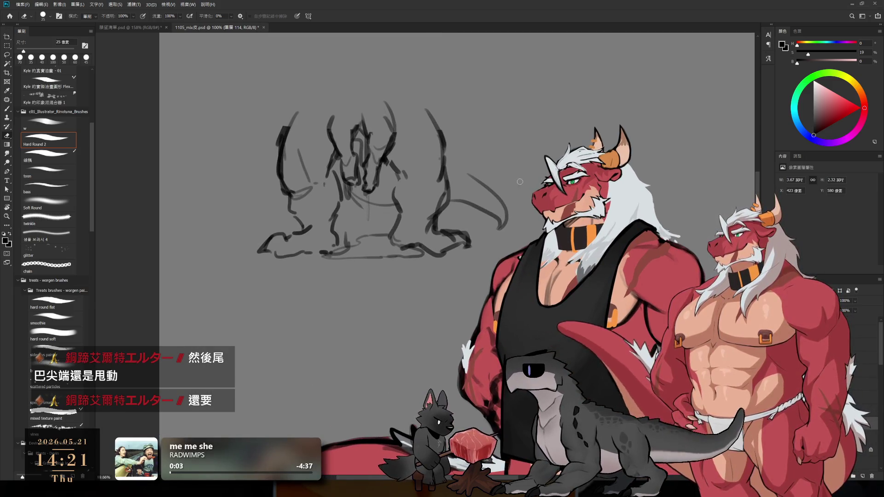
pyautogui.press('b')
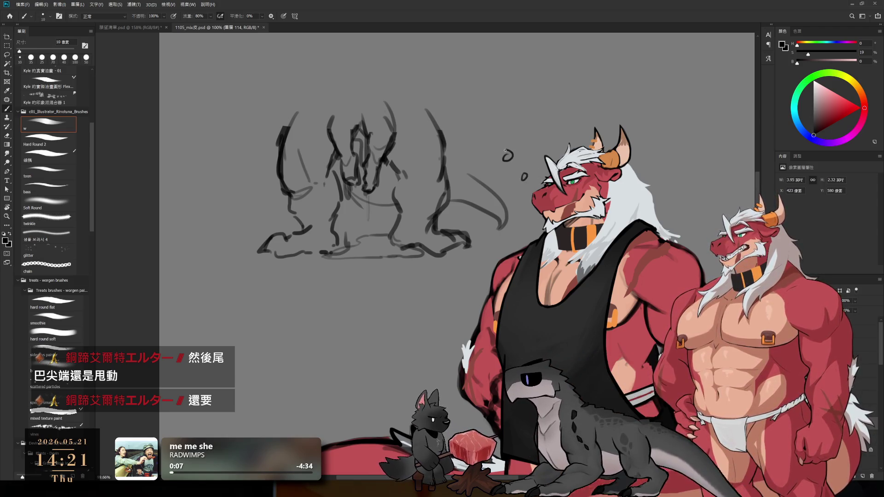
pyautogui.moveTo(224, 145); pyautogui.dragTo(435, 264)
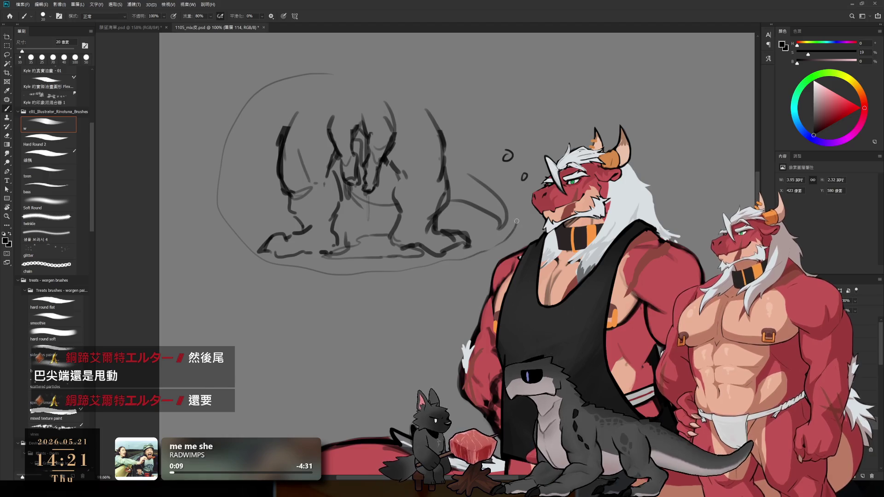
pyautogui.moveTo(516, 221); pyautogui.dragTo(420, 62)
pyautogui.scroll(-2, 376, 75)
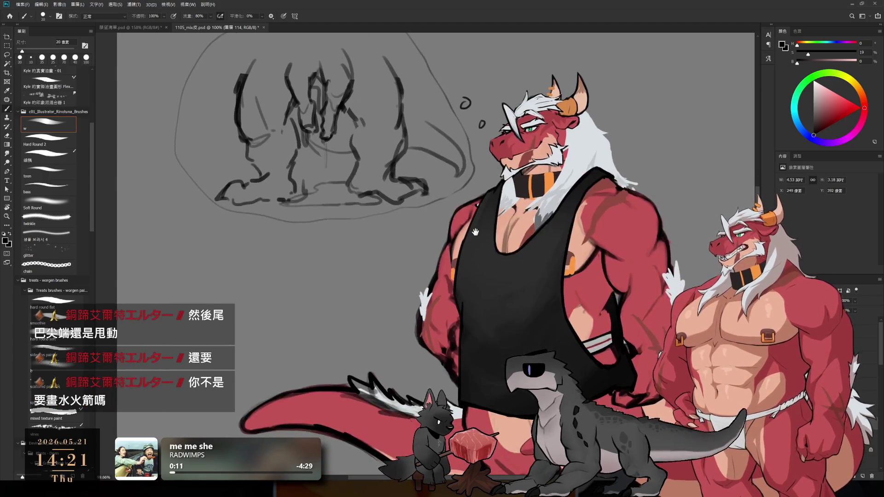
pyautogui.hotkey('ctrl', 'z')
pyautogui.hotkey('ctrl', 'z')
# Lasso the dragon sketch and move it up and to the left
pyautogui.moveTo(466, 138)
pyautogui.mouseDown()
pyautogui.moveTo(464, 182)
pyautogui.moveTo(475, 199)
pyautogui.mouseUp()
pyautogui.press(']')
pyautogui.press('l')
pyautogui.moveTo(406, 72)
pyautogui.mouseDown()
pyautogui.moveTo(290, 55)
pyautogui.moveTo(436, 283)
pyautogui.mouseUp()
pyautogui.moveTo(522, 225); pyautogui.dragTo(447, 198)
pyautogui.hotkey('ctrl', 'd')
# Draw a new oval outline around the sketch with a 70 px brush
pyautogui.press('b')
pyautogui.press(']')
pyautogui.press(']')
pyautogui.press(']')
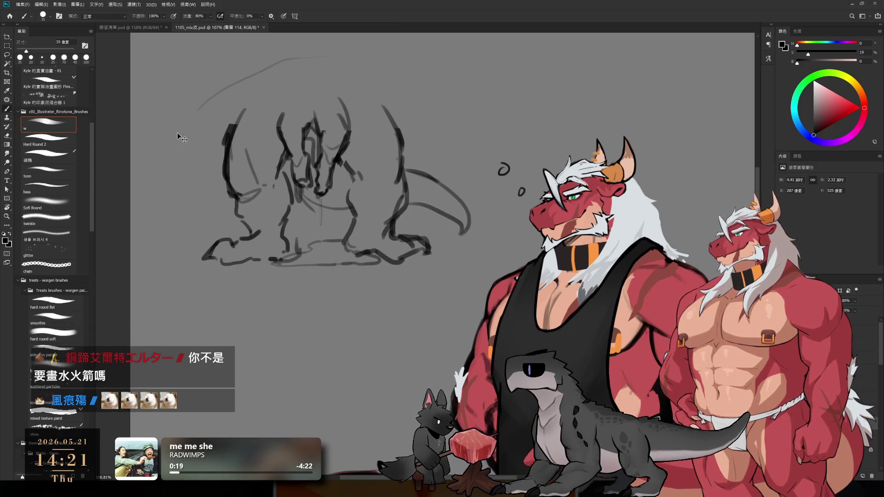
pyautogui.moveTo(193, 124)
pyautogui.mouseDown()
pyautogui.moveTo(414, 123)
pyautogui.moveTo(384, 282)
pyautogui.moveTo(322, 291)
pyautogui.mouseUp()
pyautogui.hotkey('ctrl', 'z')
pyautogui.moveTo(221, 119)
pyautogui.mouseDown()
pyautogui.moveTo(178, 267)
pyautogui.moveTo(462, 262)
pyautogui.moveTo(331, 99)
pyautogui.moveTo(249, 106)
pyautogui.mouseUp()
pyautogui.hotkey('ctrl', 'z')
pyautogui.moveTo(184, 142)
pyautogui.mouseDown()
pyautogui.moveTo(234, 109)
pyautogui.moveTo(456, 125)
pyautogui.moveTo(430, 269)
pyautogui.mouseUp()
pyautogui.moveTo(202, 124)
pyautogui.mouseDown()
pyautogui.moveTo(194, 281)
pyautogui.moveTo(415, 283)
pyautogui.moveTo(449, 255)
pyautogui.moveTo(372, 221)
pyautogui.mouseUp()
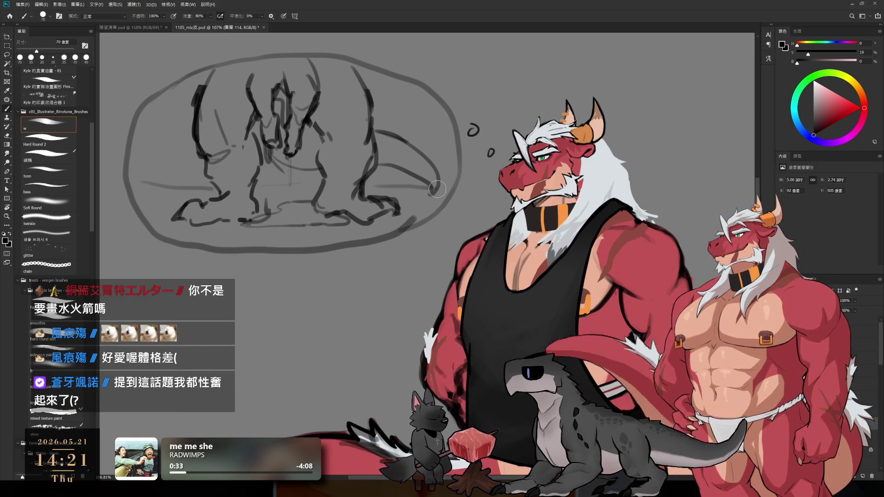
pyautogui.scroll(-3, 454, 218)
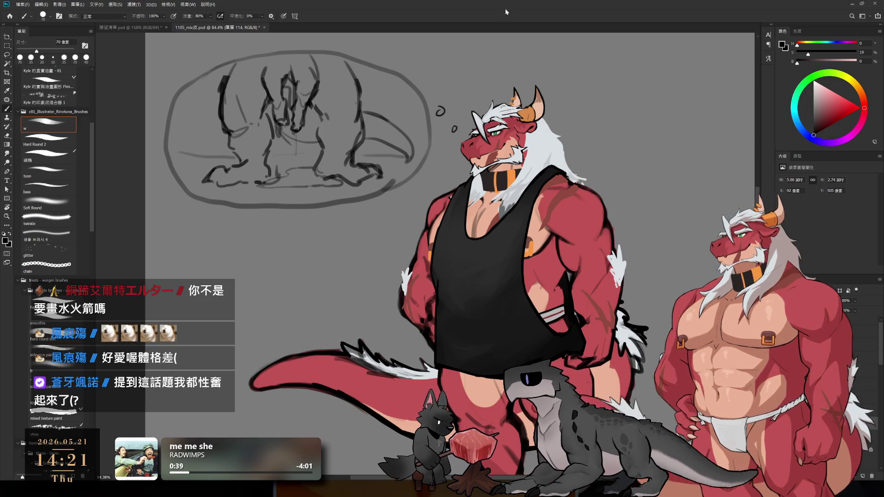
pyautogui.scroll(5, 403, 188)
pyautogui.scroll(-5, 402, 188)
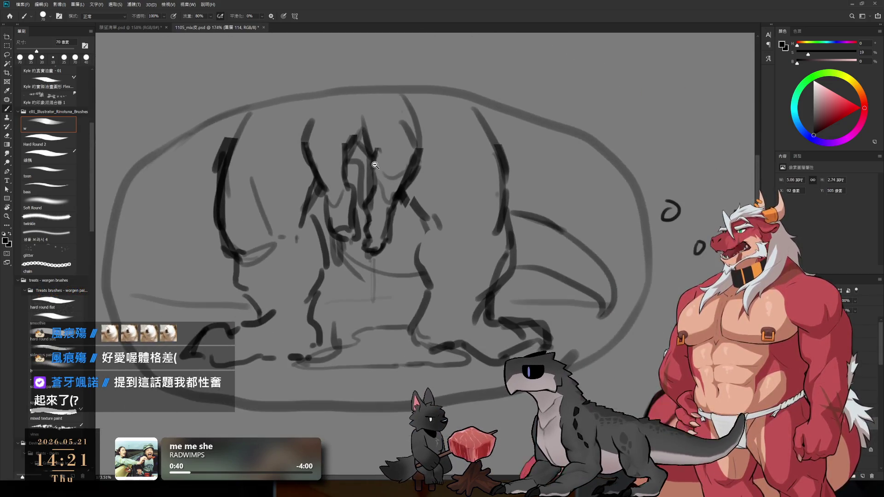
# Lasso the central torso strokes and scale them up to about 128%
pyautogui.press('l')
pyautogui.moveTo(330, 131)
pyautogui.mouseDown()
pyautogui.moveTo(345, 186)
pyautogui.moveTo(366, 213)
pyautogui.moveTo(383, 202)
pyautogui.moveTo(402, 138)
pyautogui.moveTo(377, 128)
pyautogui.mouseUp()
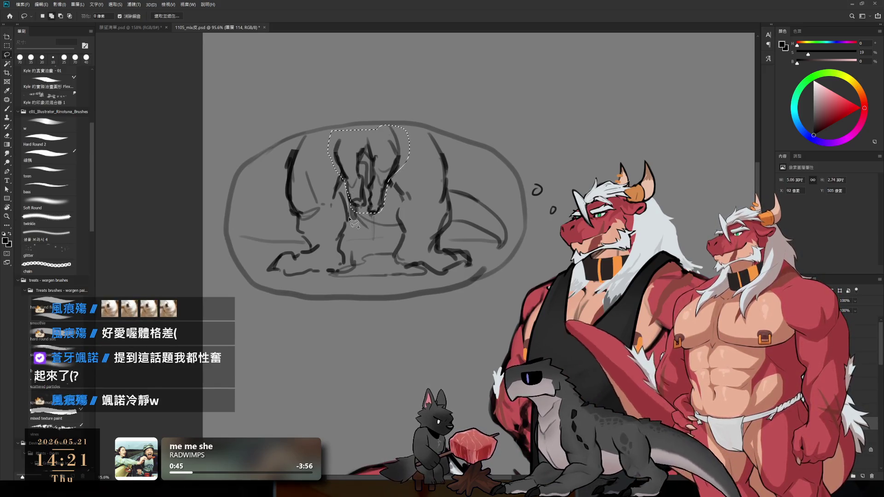
pyautogui.hotkey('ctrl', 't')
pyautogui.moveTo(368, 222); pyautogui.dragTo(368, 255)
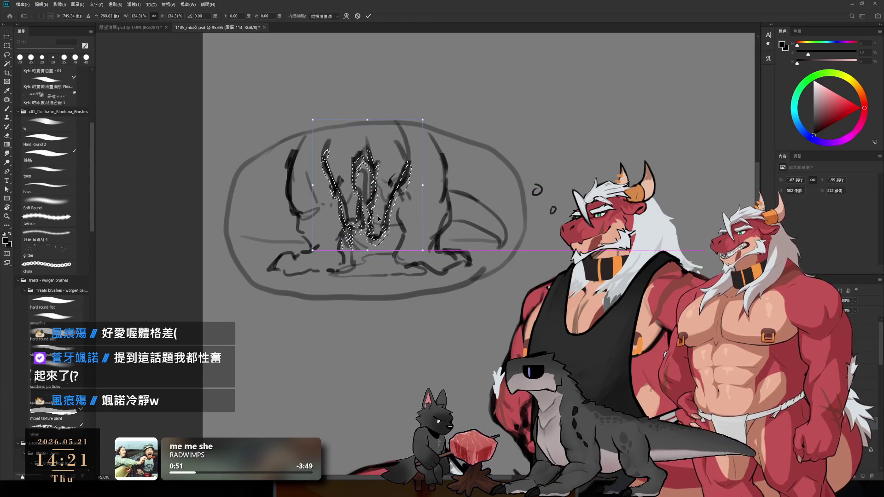
pyautogui.press('Return')
pyautogui.hotkey('ctrl', 'd')
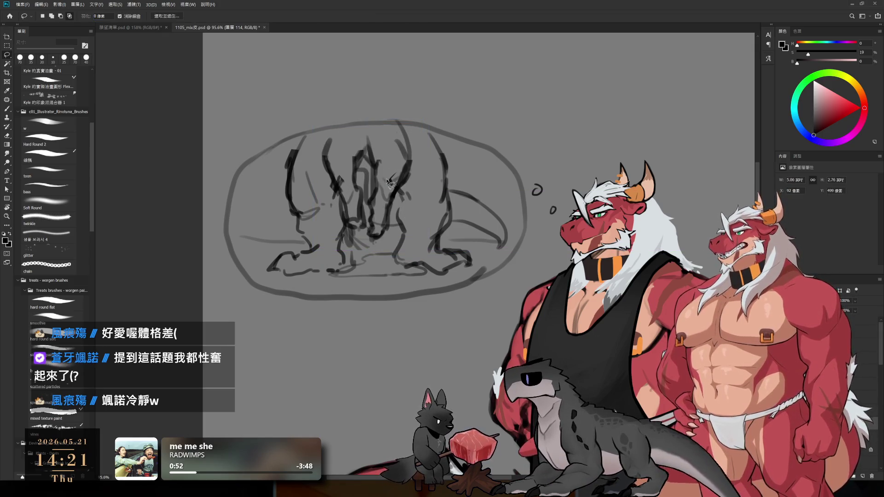
# Add a curved torso stroke and erase stray lines at the sketch's top and left
pyautogui.press('e')
pyautogui.press('b')
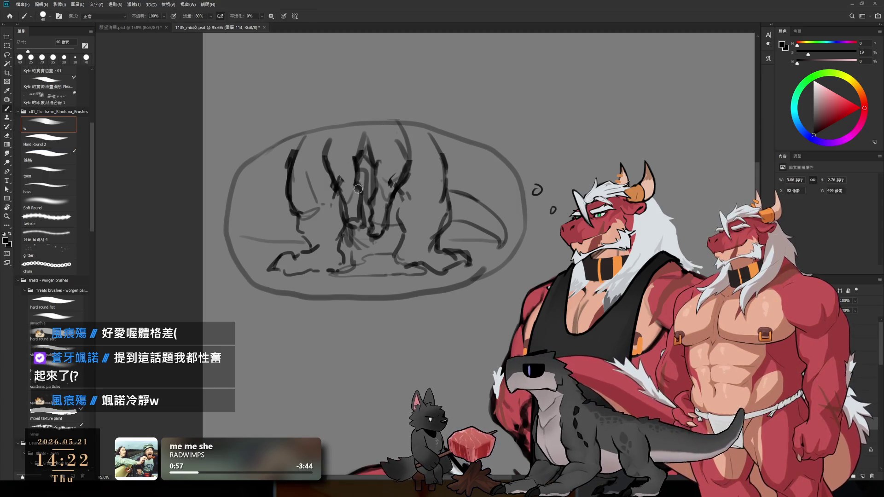
pyautogui.moveTo(327, 125); pyautogui.dragTo(326, 154)
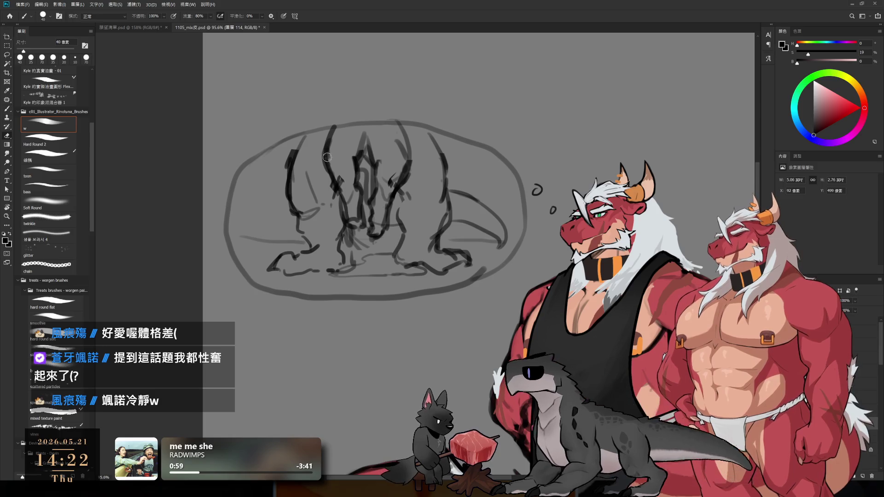
pyautogui.press('e')
pyautogui.moveTo(326, 153)
pyautogui.mouseDown()
pyautogui.moveTo(296, 141)
pyautogui.moveTo(454, 137)
pyautogui.moveTo(314, 153)
pyautogui.mouseUp()
# Redraw the bubble's top edge and darken its top-right part
pyautogui.press('b')
pyautogui.press('b')
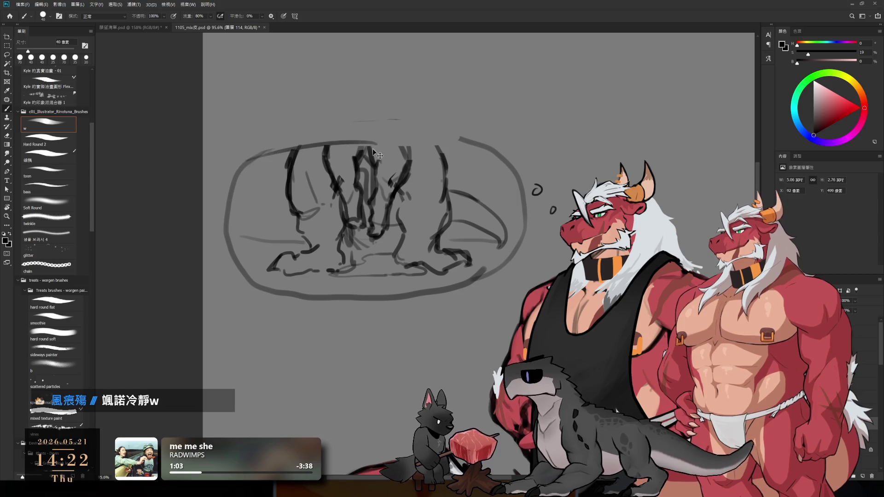
pyautogui.moveTo(248, 148); pyautogui.dragTo(481, 142)
pyautogui.moveTo(395, 143); pyautogui.dragTo(479, 152)
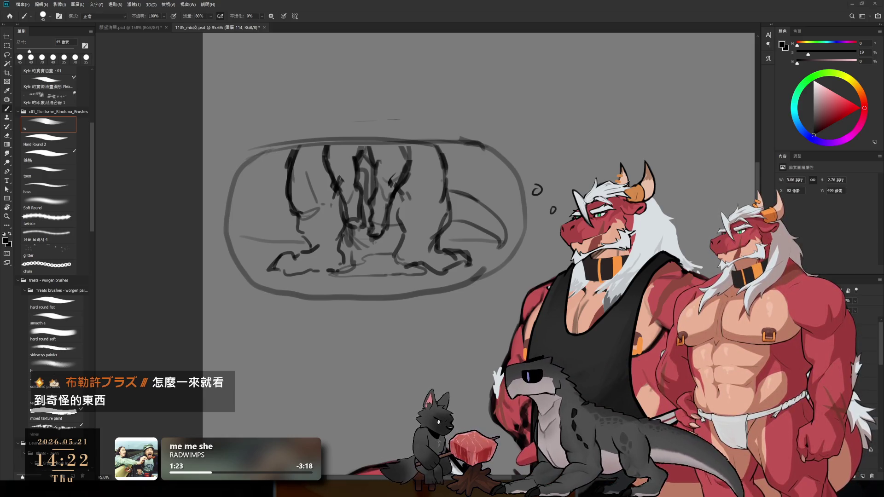
pyautogui.scroll(-2, 480, 192)
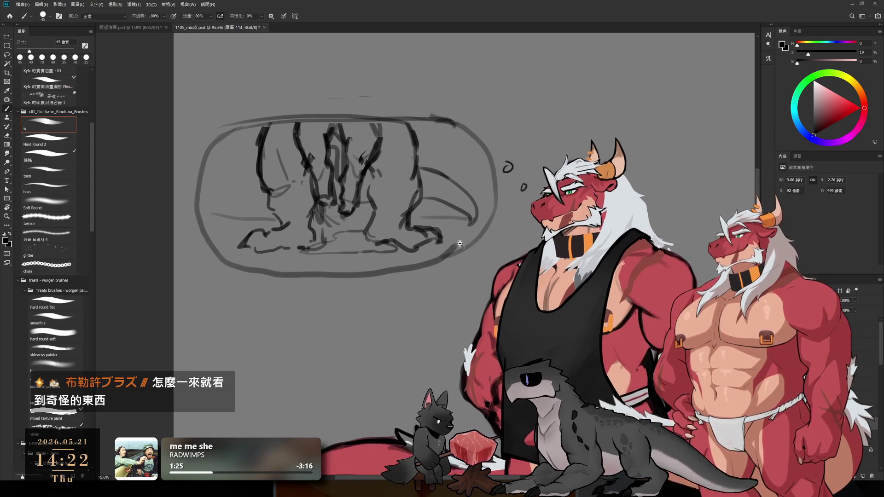
# Select the tank top's layer, sample its black, and set the soft brush to 70 px
pyautogui.moveTo(449, 238); pyautogui.dragTo(424, 157)
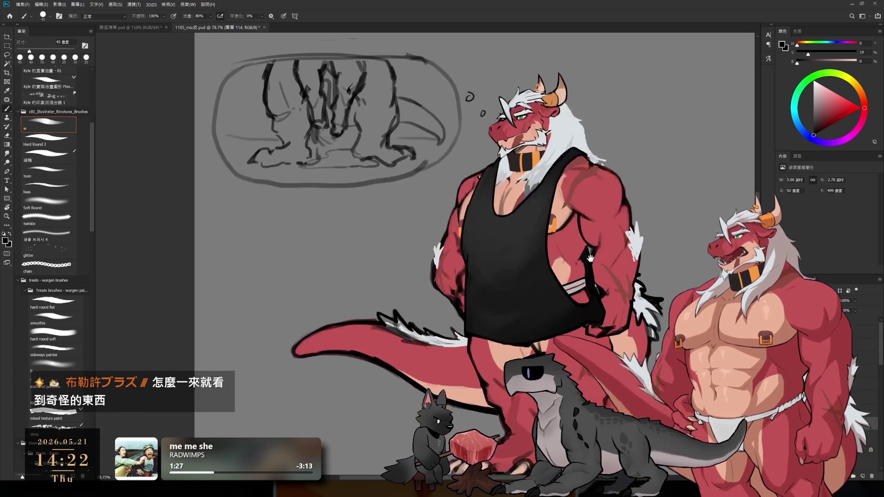
pyautogui.keyDown('ctrl'); pyautogui.click(500, 260); pyautogui.keyUp('ctrl')
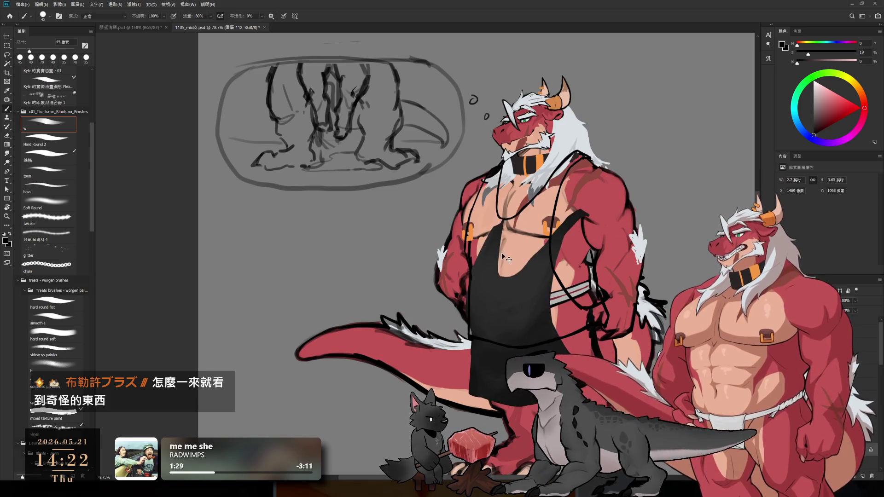
pyautogui.scroll(2, 544, 286)
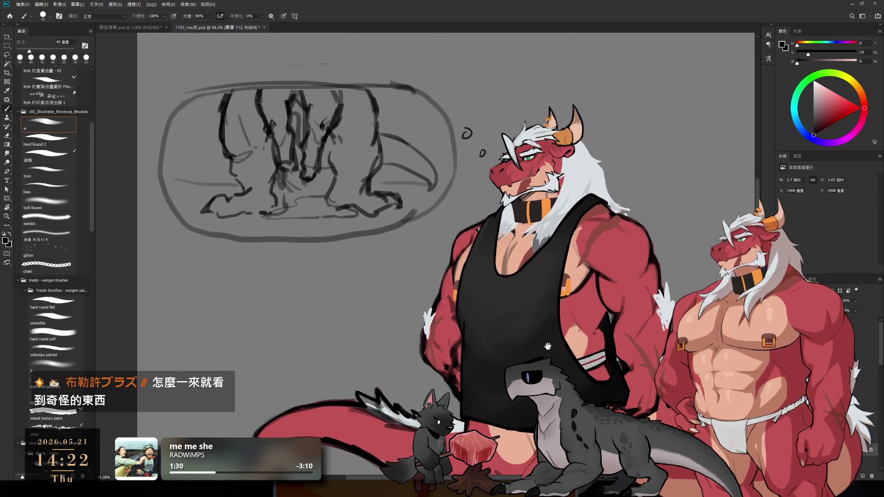
pyautogui.keyDown('alt'); pyautogui.click(500, 249); pyautogui.keyUp('alt')
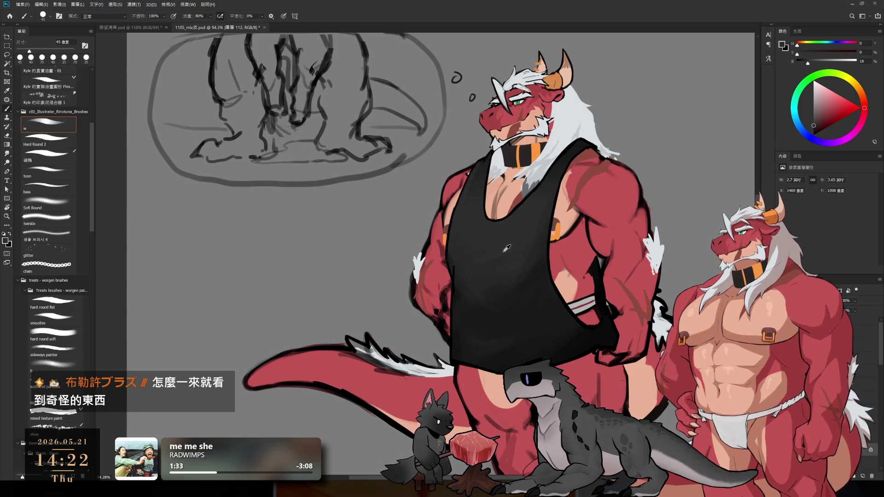
pyautogui.press(']')
pyautogui.press(']')
pyautogui.press(']')
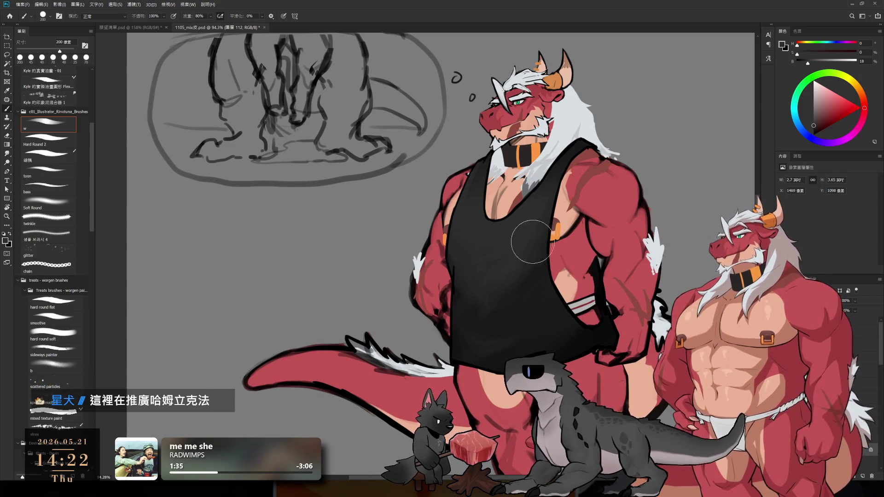
pyautogui.press(']')
pyautogui.press(']')
pyautogui.press(']')
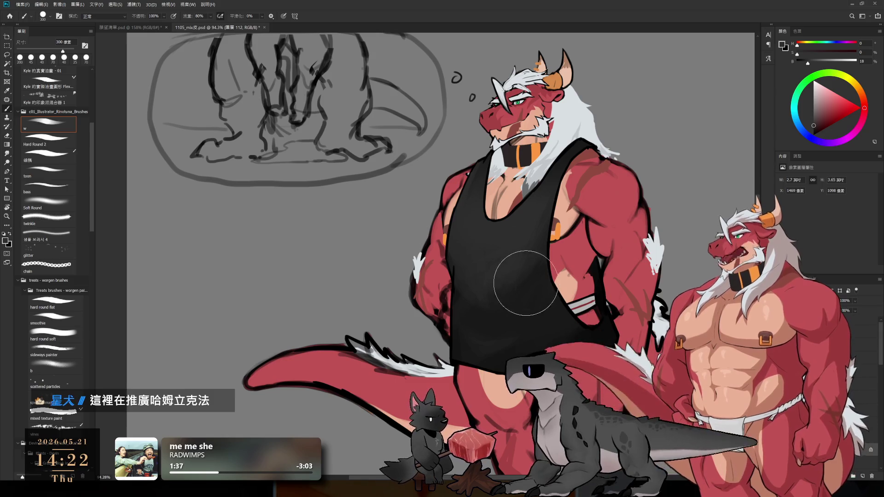
pyautogui.keyDown('alt'); pyautogui.click(534, 285); pyautogui.keyUp('alt')
pyautogui.press('[')
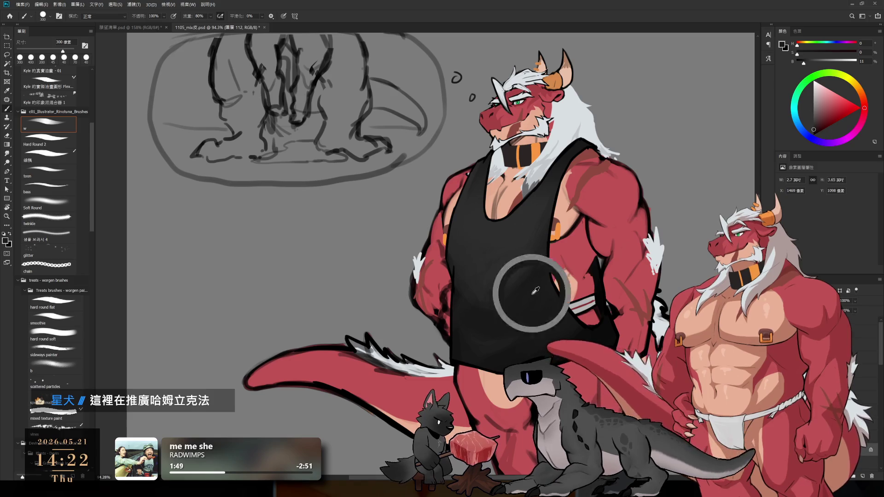
pyautogui.keyDown('alt'); pyautogui.click(539, 215); pyautogui.keyUp('alt')
pyautogui.press('[')
pyautogui.press('[')
pyautogui.press('[')
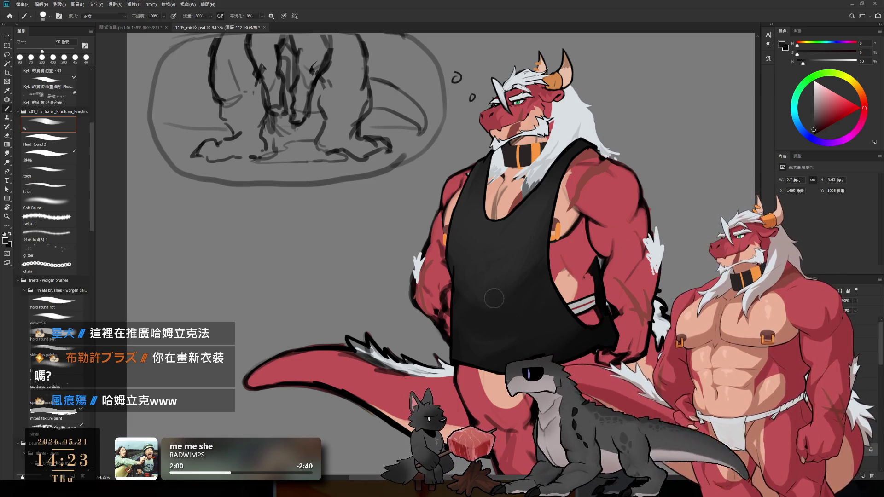
# Paint soft dark shading over the tank top, enlarging the brush up to 175 px
pyautogui.moveTo(452, 287)
pyautogui.mouseDown()
pyautogui.moveTo(513, 259)
pyautogui.moveTo(509, 270)
pyautogui.mouseUp()
pyautogui.press('Delete')
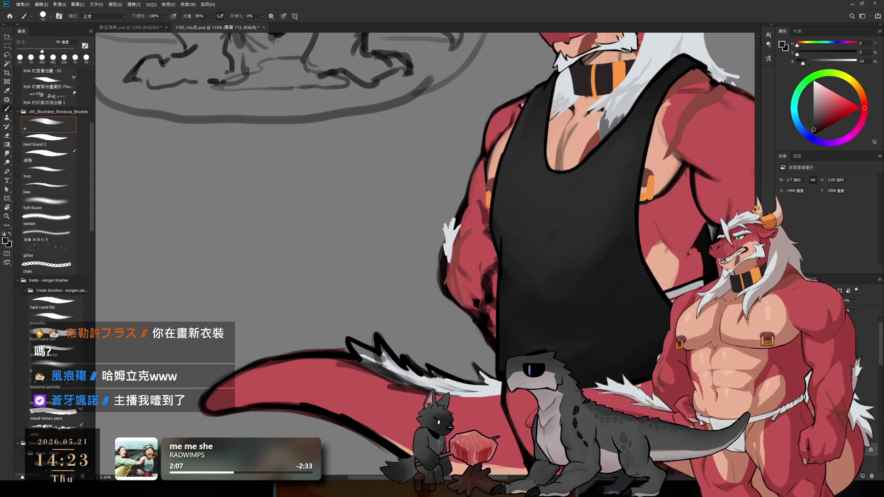
pyautogui.press('[')
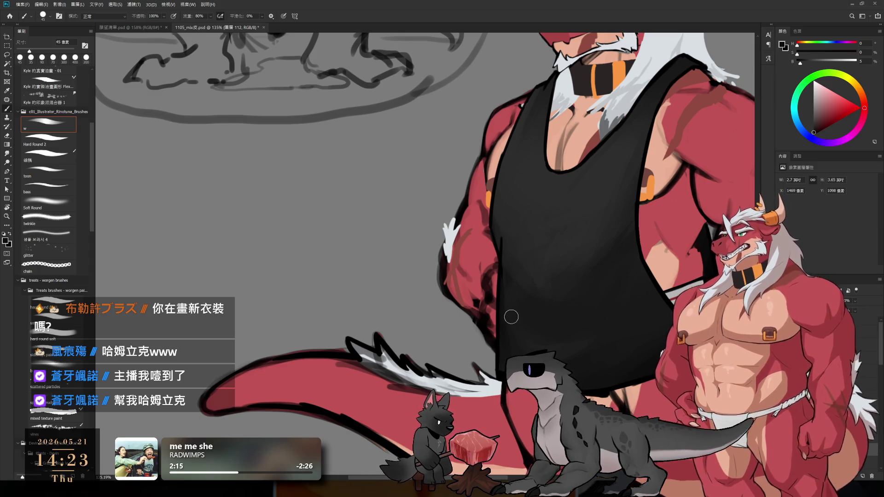
pyautogui.press(']')
pyautogui.press(']')
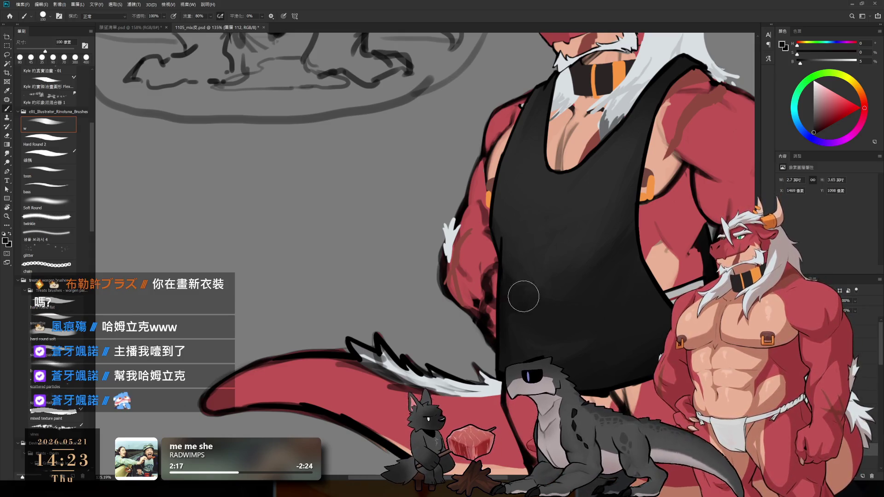
pyautogui.press(']')
pyautogui.press(']')
pyautogui.press(']')
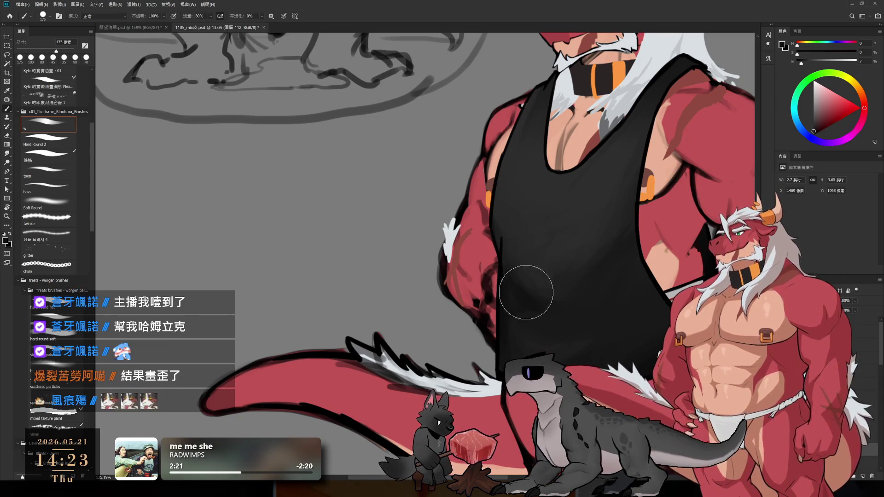
pyautogui.moveTo(564, 320); pyautogui.dragTo(503, 243)
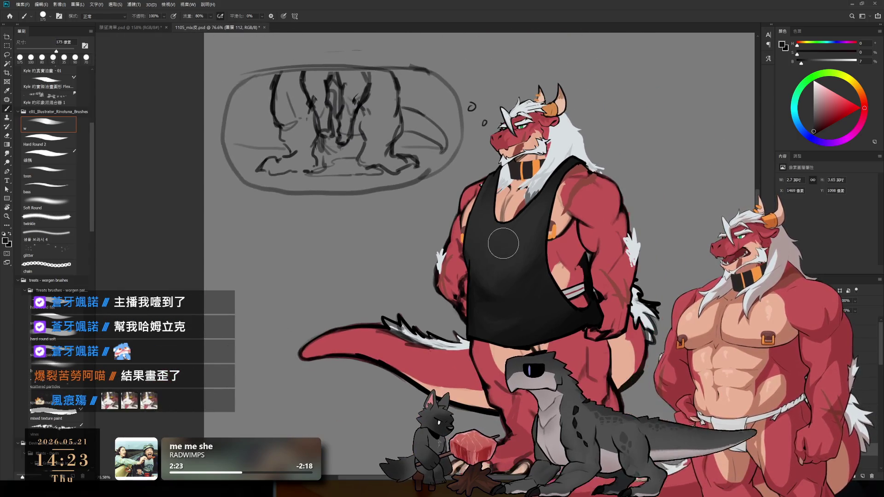
# Zoom in on the tank top's waistband and set the eraser to 40 px
pyautogui.moveTo(548, 285); pyautogui.dragTo(594, 315)
pyautogui.hotkey('alt', ']')
pyautogui.press('e')
pyautogui.press('[')
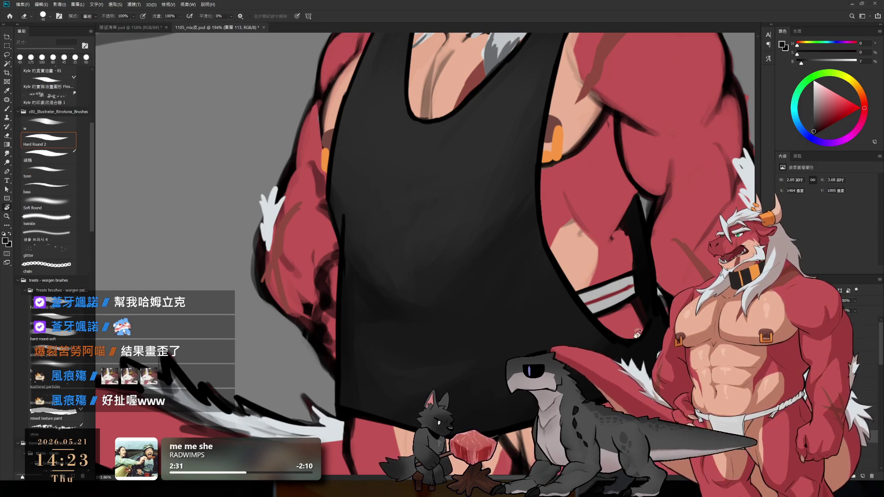
# Tilt the canvas view about 19 degrees, straighten it back, and recentre on the upper body
pyautogui.press('r')
pyautogui.moveTo(624, 328); pyautogui.dragTo(589, 388)
pyautogui.press('[')
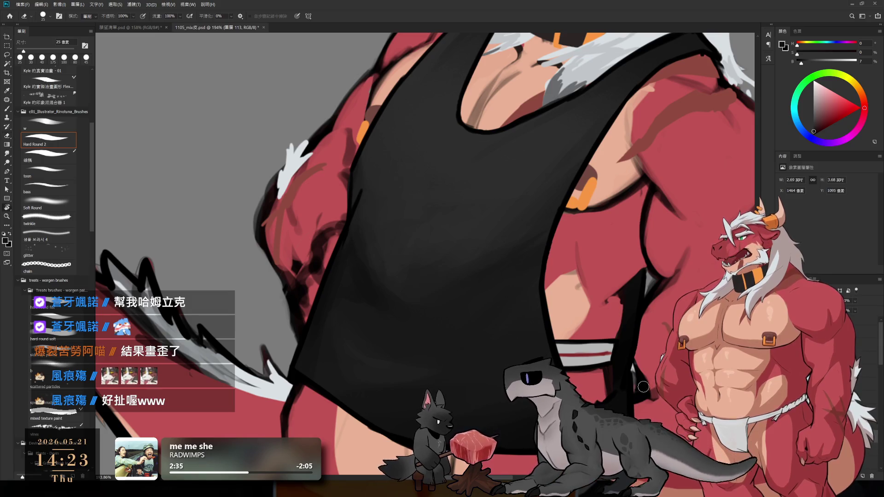
pyautogui.press('r')
pyautogui.moveTo(643, 387); pyautogui.dragTo(663, 290)
pyautogui.scroll(-5, 627, 314)
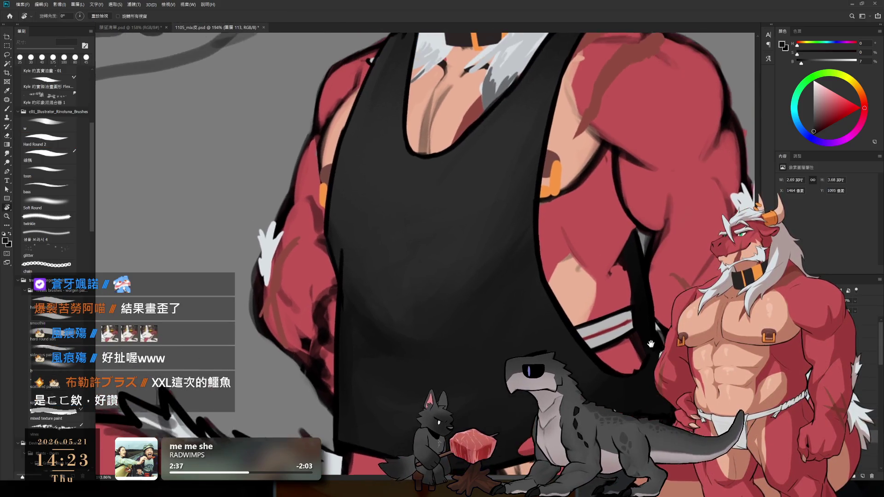
pyautogui.scroll(-2, 627, 314)
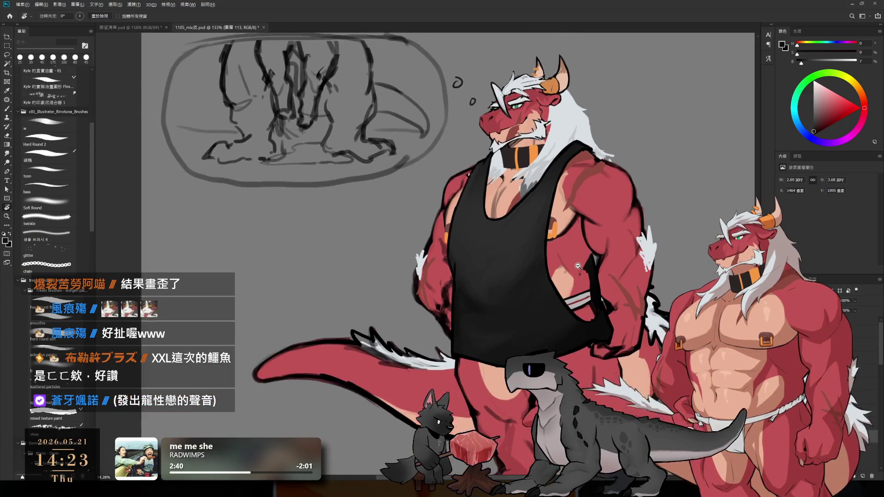
pyautogui.scroll(-3, 576, 266)
pyautogui.scroll(3, 576, 266)
pyautogui.moveTo(481, 287)
pyautogui.mouseDown()
pyautogui.moveTo(481, 355)
pyautogui.moveTo(481, 314)
pyautogui.moveTo(518, 289)
pyautogui.mouseUp()
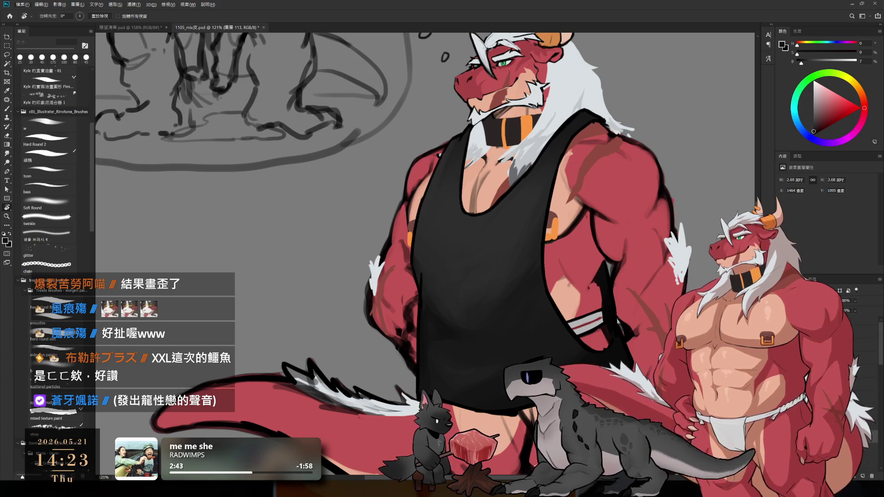
# Compare with the thought-bubble sketch hidden and shown, then hide the tank top layer
pyautogui.hotkey('ctrl', 'g')
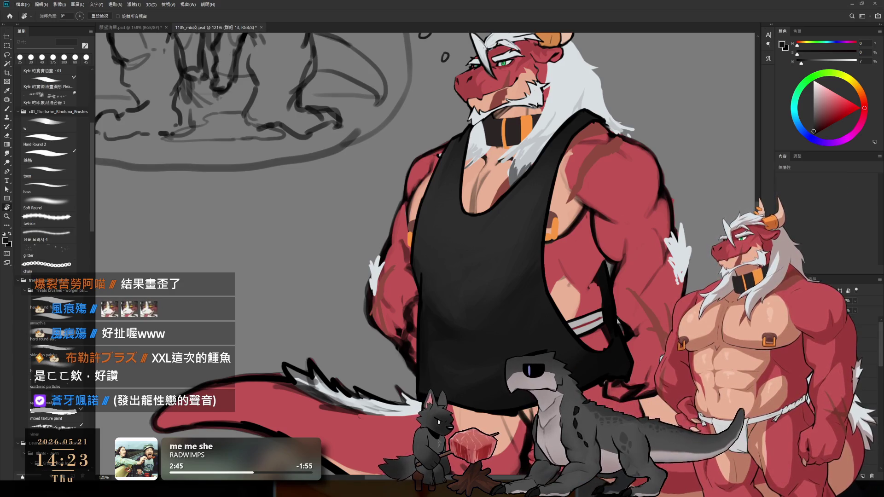
pyautogui.scroll(-3, 534, 279)
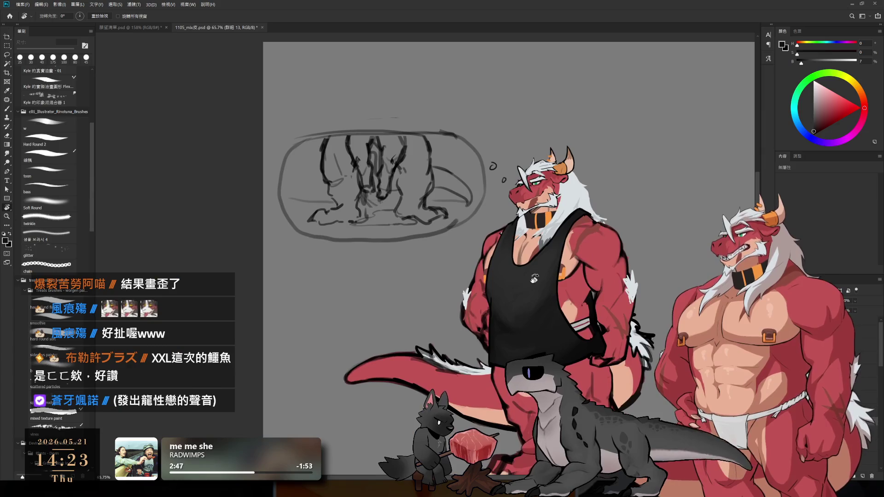
pyautogui.hotkey('ctrl', 'z')
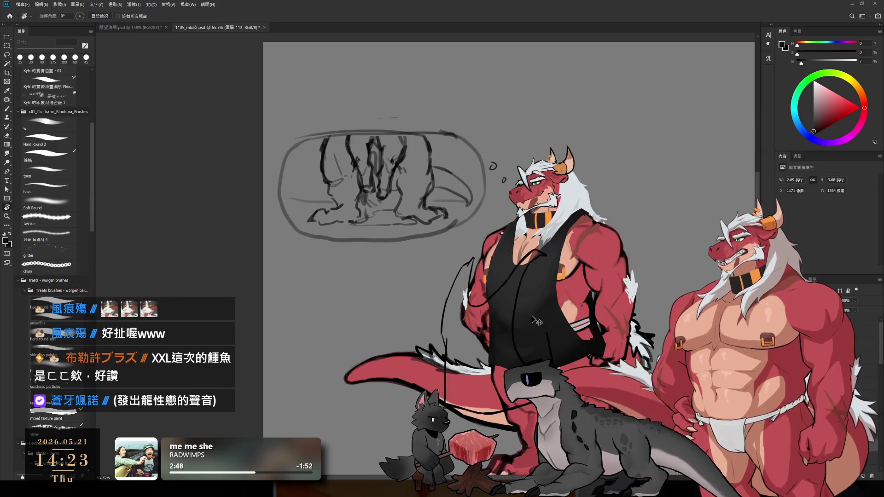
pyautogui.hotkey('ctrl', 'z')
pyautogui.hotkey('ctrl', 'shift', 'z')
pyautogui.hotkey('ctrl', 'z')
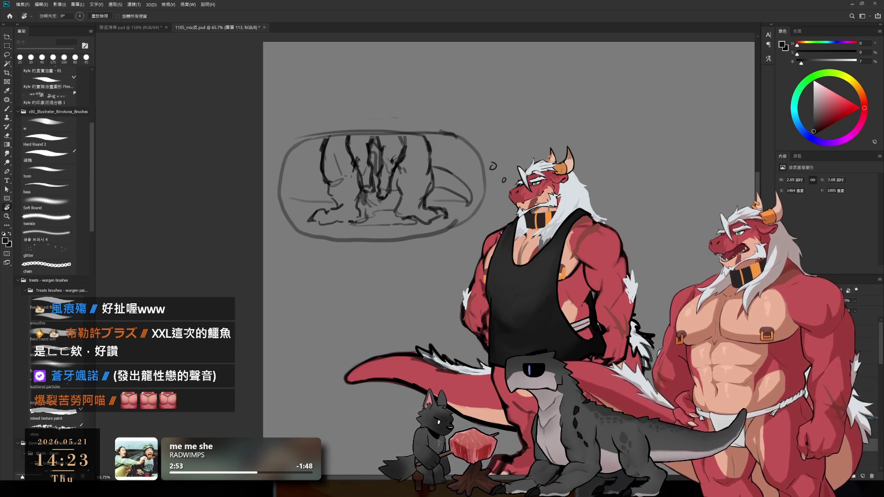
pyautogui.scroll(2, 507, 230)
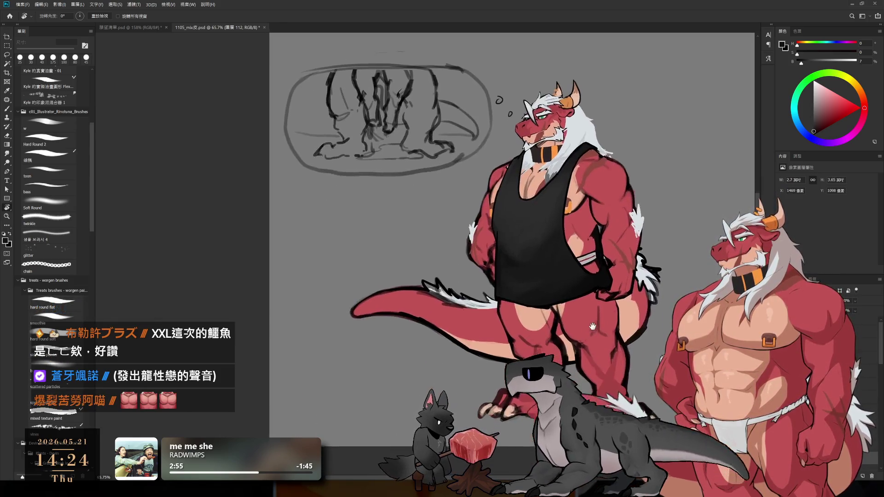
pyautogui.hotkey('ctrl', ',')
pyautogui.scroll(1, 539, 330)
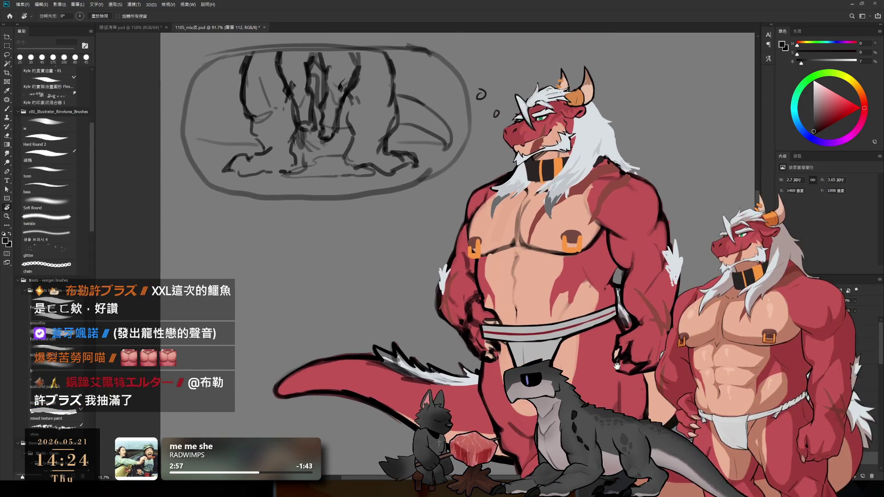
# On empty layer 圖層 115, centre the jockstrap and load a brush with light desaturated grey
pyautogui.scroll(-1, 539, 331)
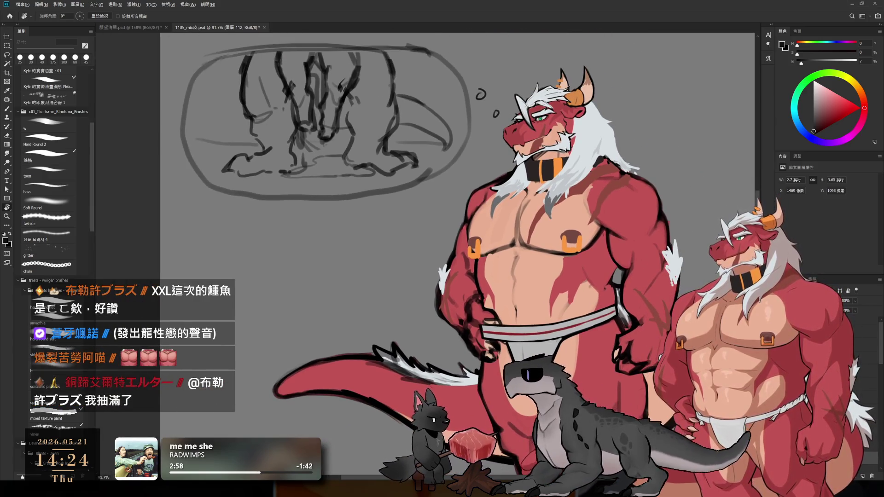
pyautogui.scroll(3, 540, 371)
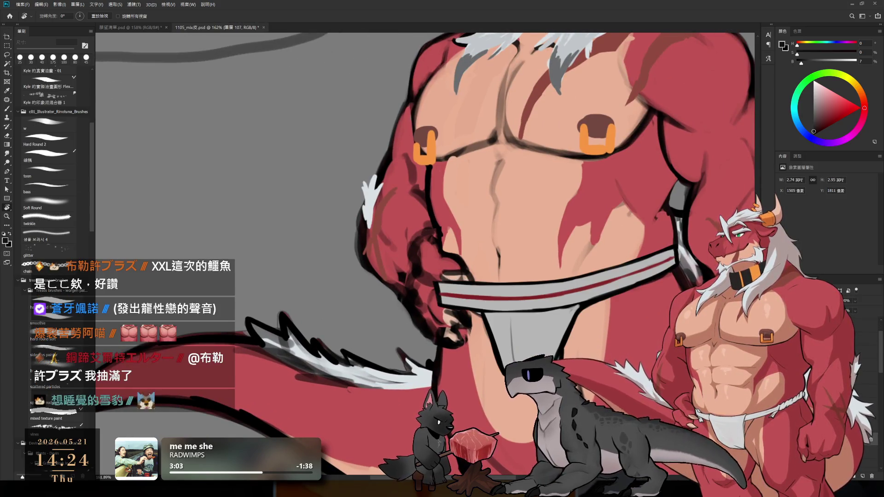
pyautogui.hotkey('ctrl', 'shift', 'alt', 'n')
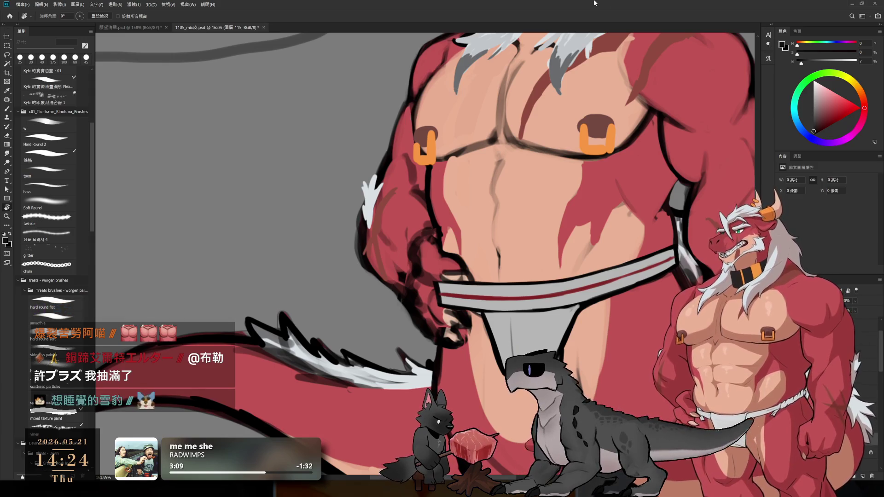
pyautogui.moveTo(744, 320); pyautogui.dragTo(679, 271)
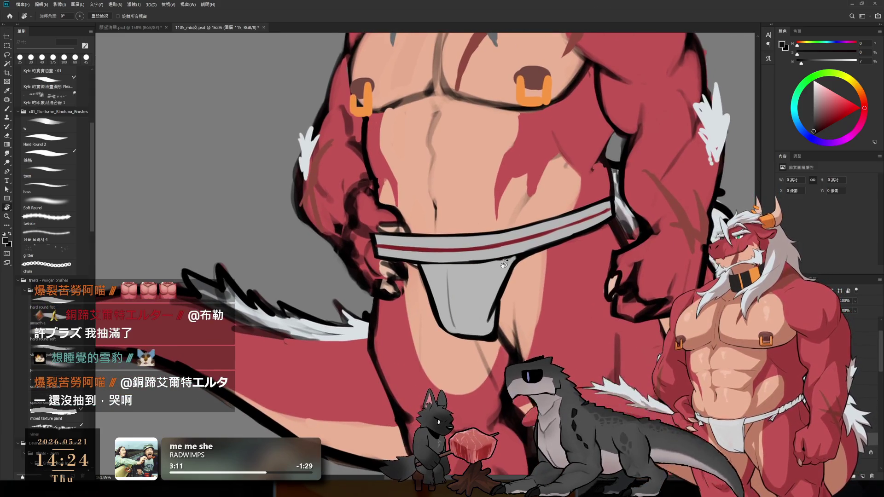
pyautogui.press('b')
pyautogui.click(797, 121)
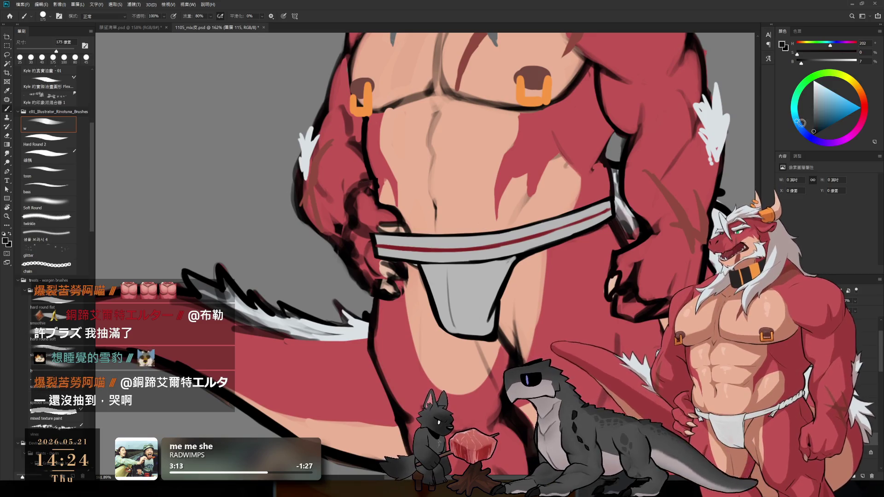
pyautogui.click(816, 100)
# Paint soft grey shading on the jockstrap, switching brush sizes between 100 and 700 and erasing at 175
pyautogui.press(']')
pyautogui.press(']')
pyautogui.press(']')
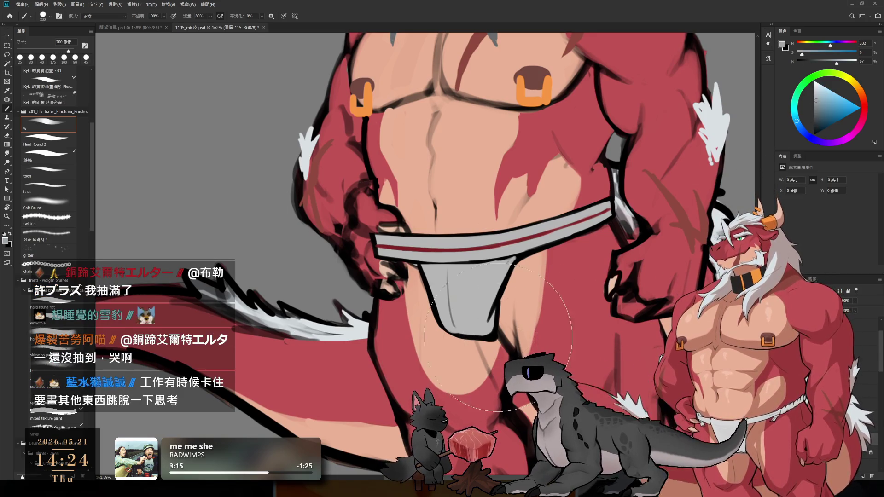
pyautogui.press('[')
pyautogui.press('[')
pyautogui.press('[')
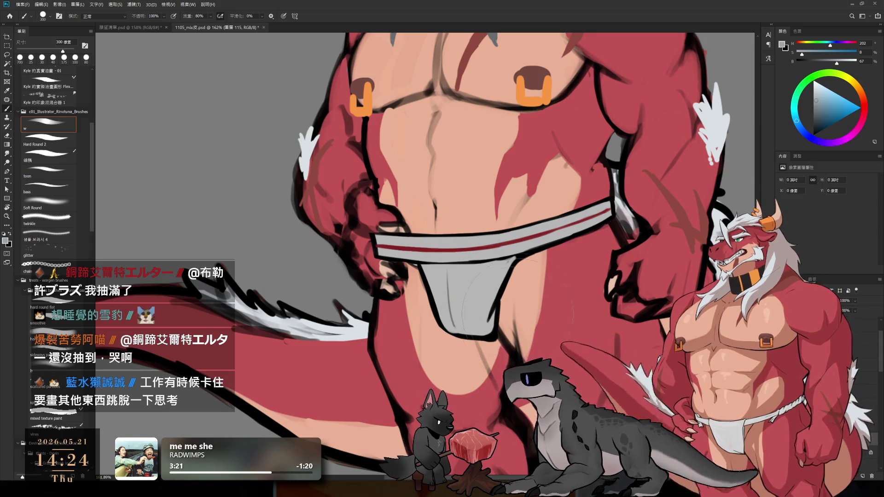
pyautogui.press(']')
pyautogui.press('[')
pyautogui.press('[')
pyautogui.press('[')
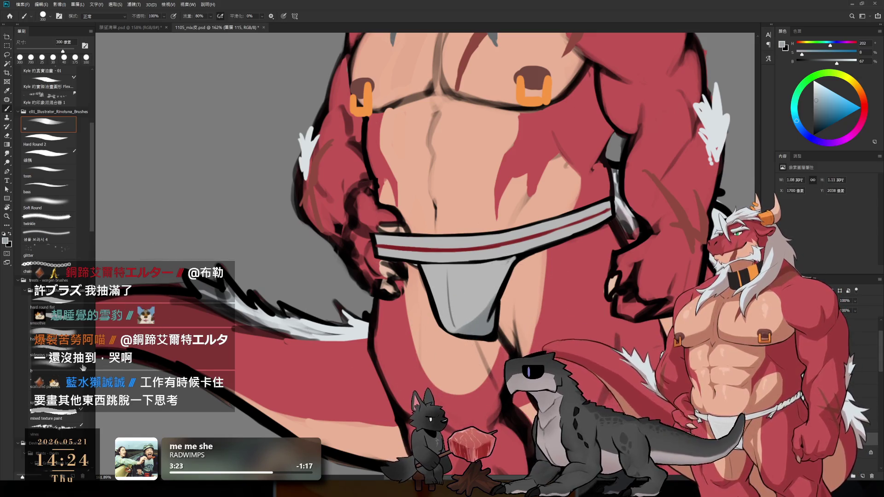
pyautogui.press(']')
pyautogui.press(']')
pyautogui.press(']')
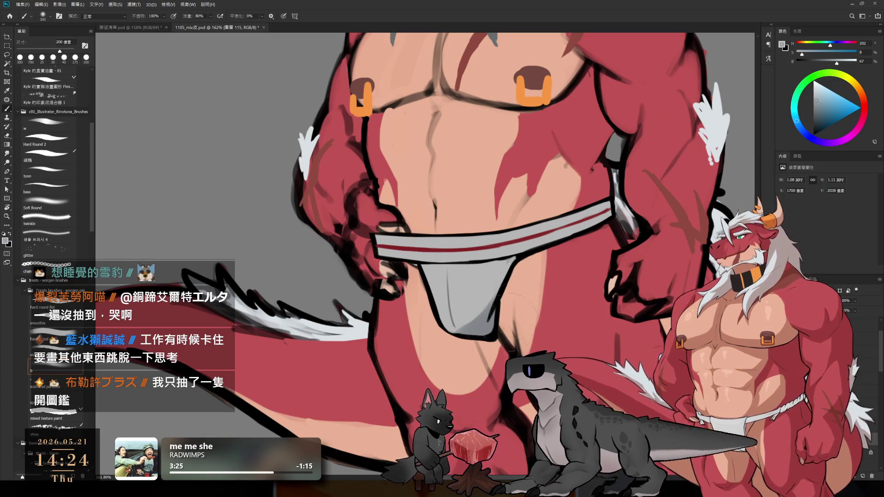
pyautogui.press('e')
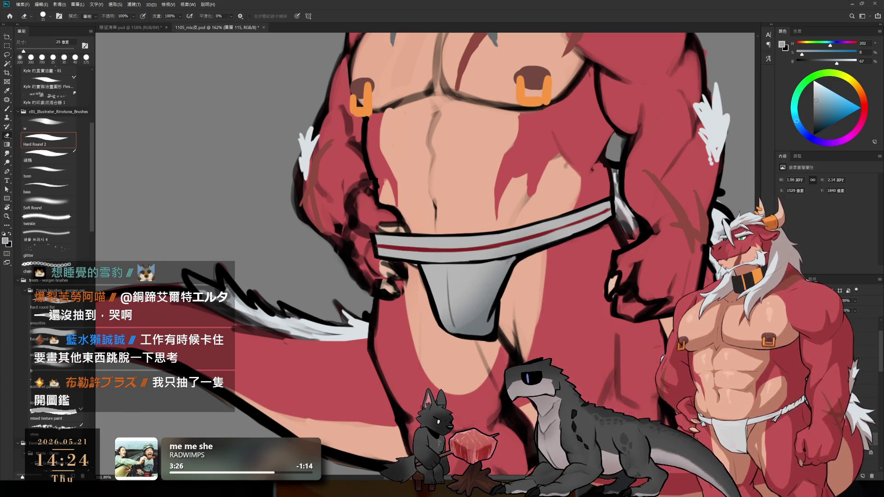
pyautogui.press(']')
pyautogui.press(']')
pyautogui.press(']')
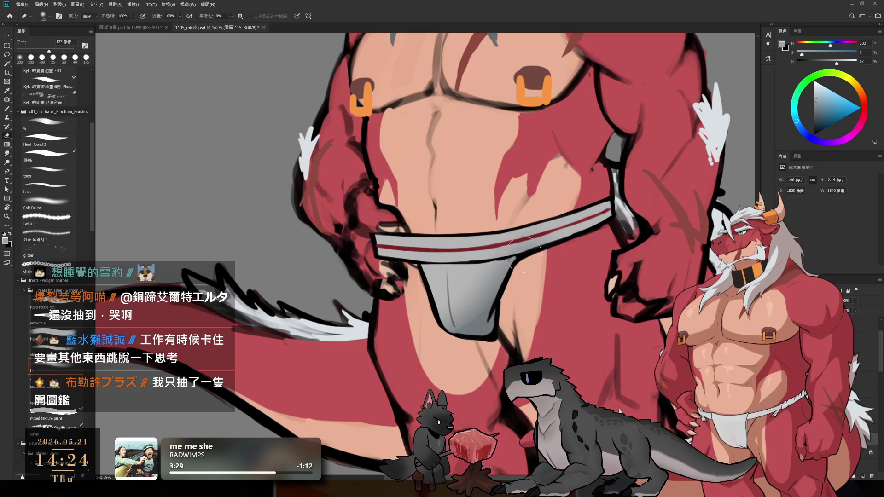
pyautogui.press('b')
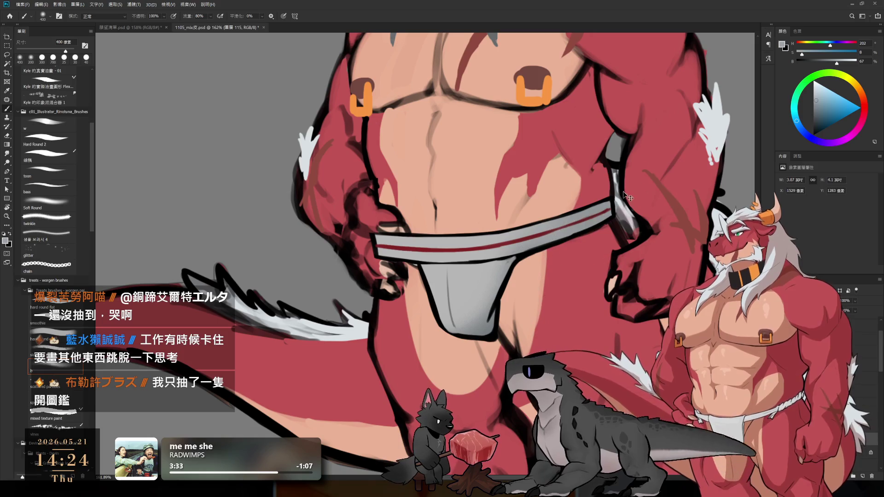
pyautogui.press(']')
pyautogui.press(']')
pyautogui.press(']')
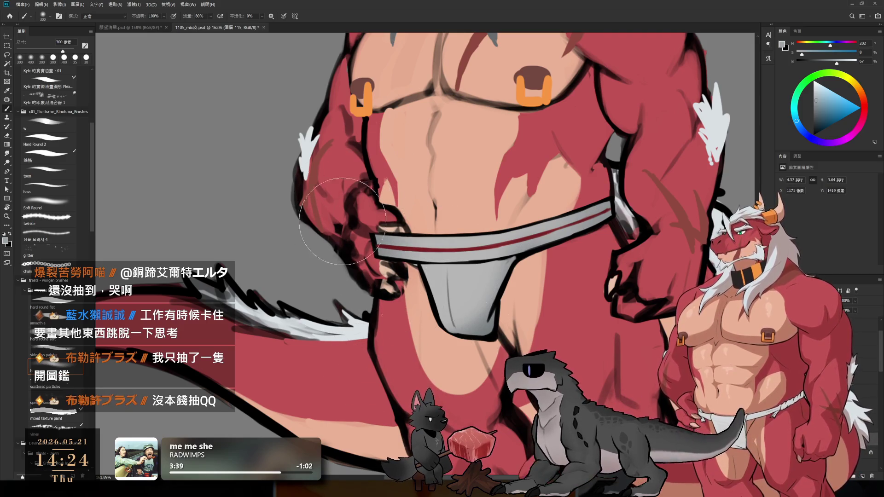
pyautogui.press('[')
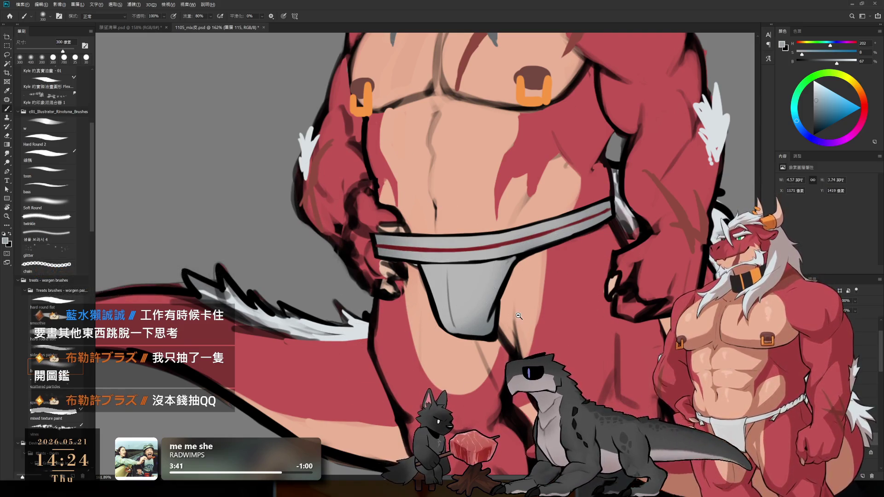
pyautogui.scroll(-6, 487, 298)
pyautogui.scroll(6, 487, 298)
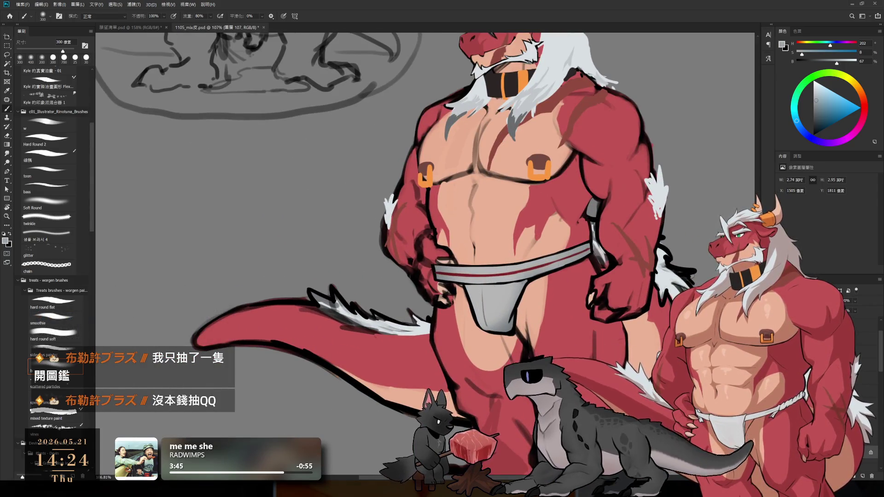
# Sample a colour from the dragon's body and undo/redo the jockstrap edit to compare
pyautogui.press('i')
pyautogui.keyDown('ctrl'); pyautogui.click(663, 205); pyautogui.keyUp('ctrl')
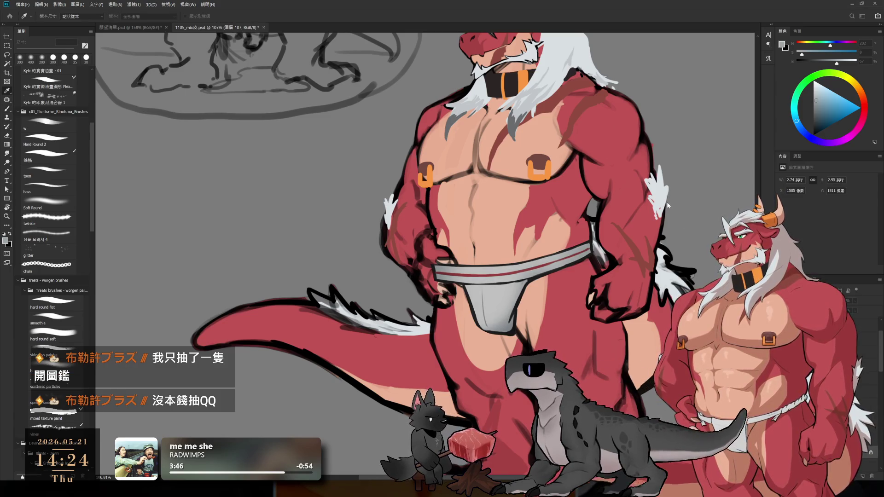
pyautogui.press('b')
pyautogui.press('b')
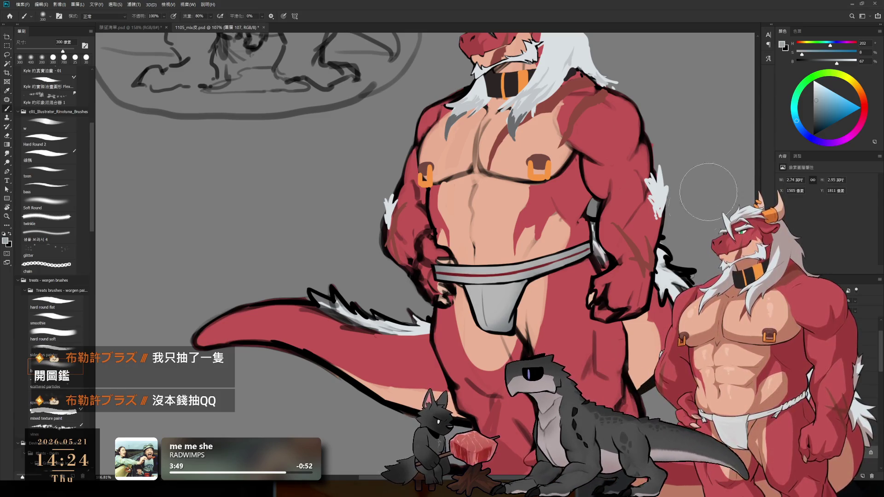
pyautogui.scroll(-2, 303, 323)
pyautogui.scroll(3, 304, 323)
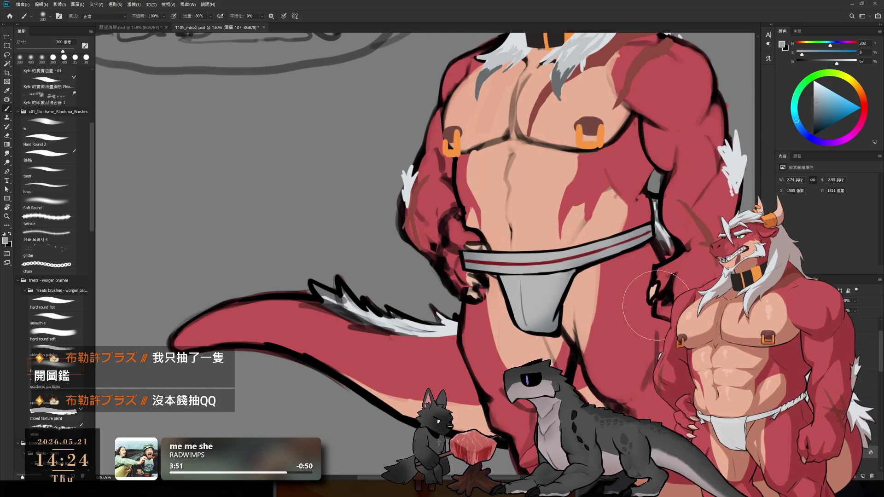
pyautogui.hotkey('ctrl', 'z')
pyautogui.hotkey('ctrl', 'shift', 'z')
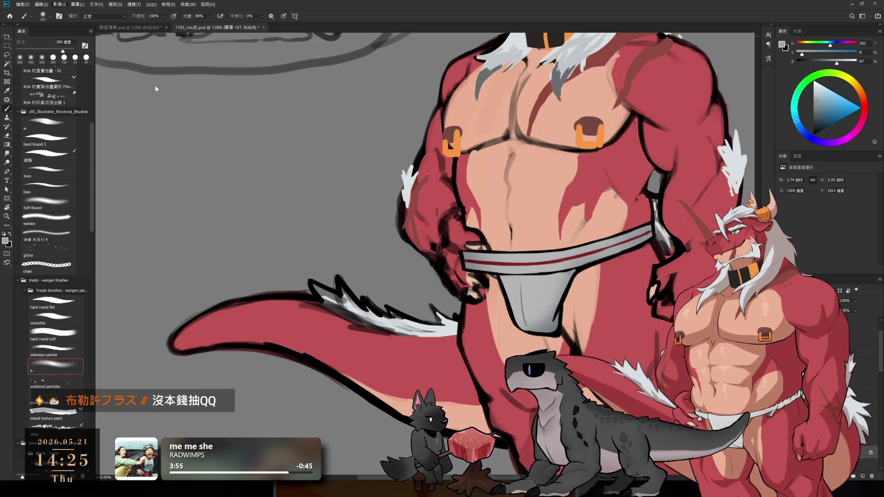
pyautogui.press('i')
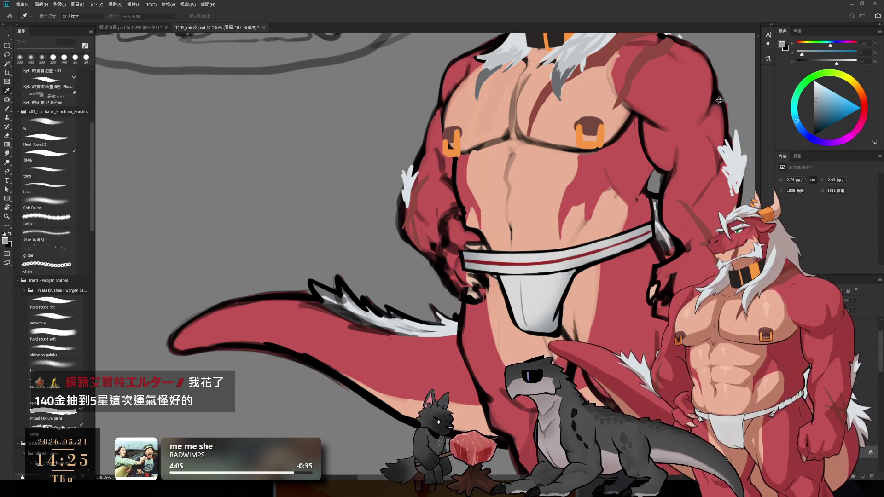
pyautogui.press('b')
pyautogui.scroll(-5, 590, 300)
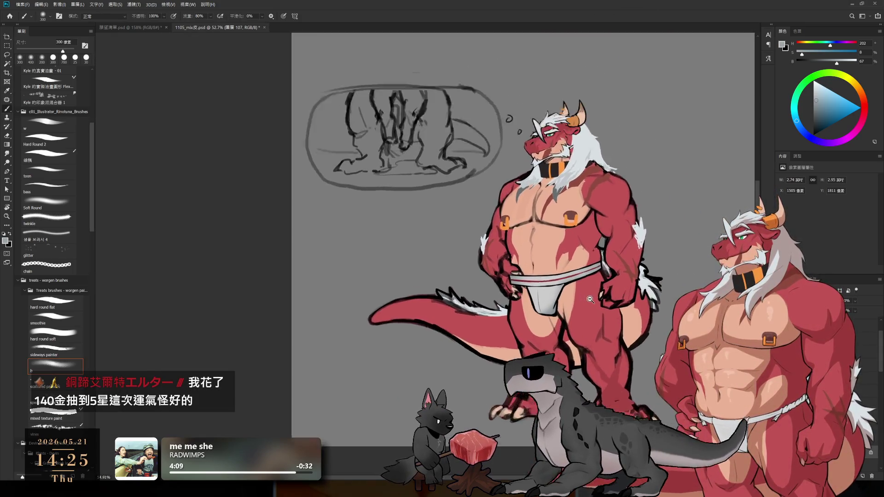
# Show the black tank top on the dragon, compare the wider vest version, and keep the tank top
pyautogui.scroll(3, 590, 299)
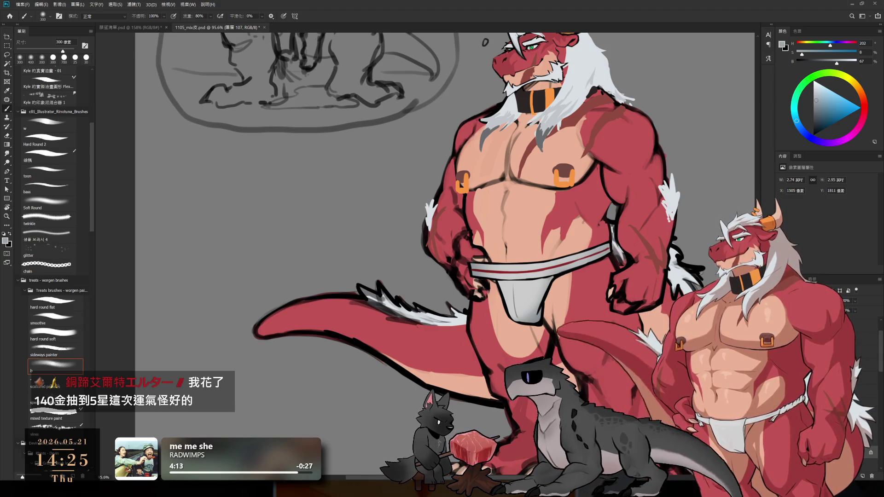
pyautogui.hotkey('ctrl', 'g')
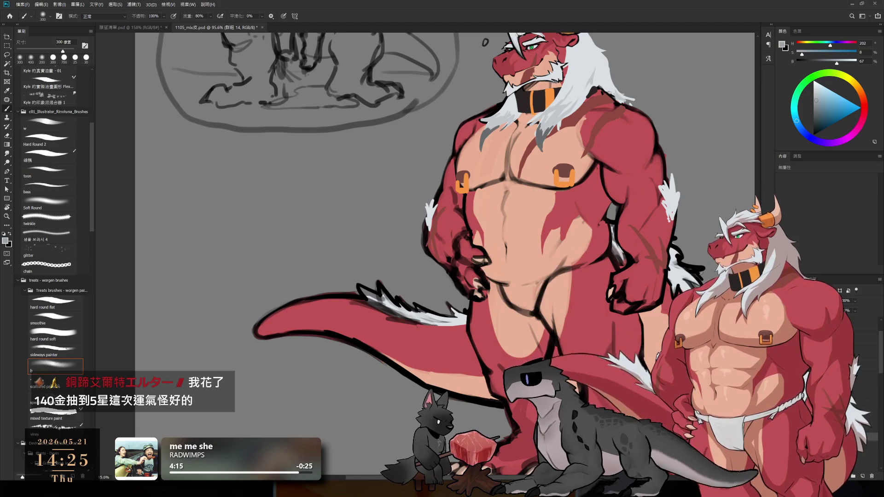
pyautogui.hotkey('ctrl', ',')
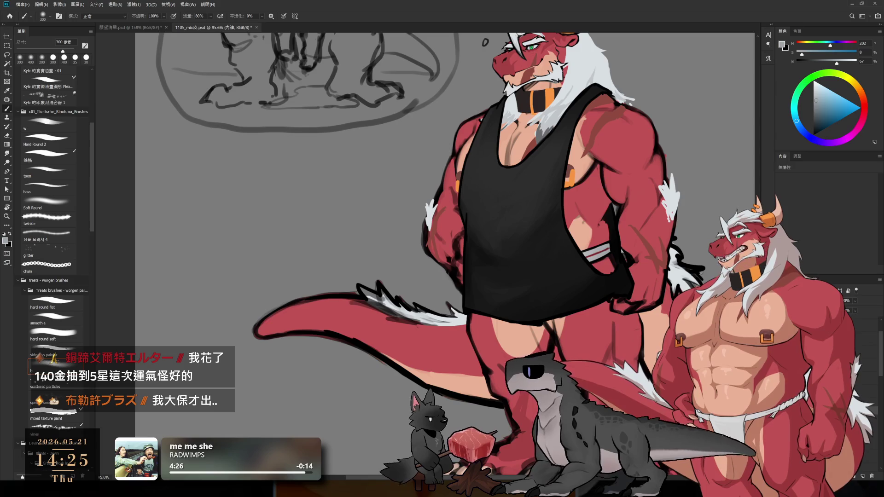
pyautogui.hotkey('ctrl', 'g')
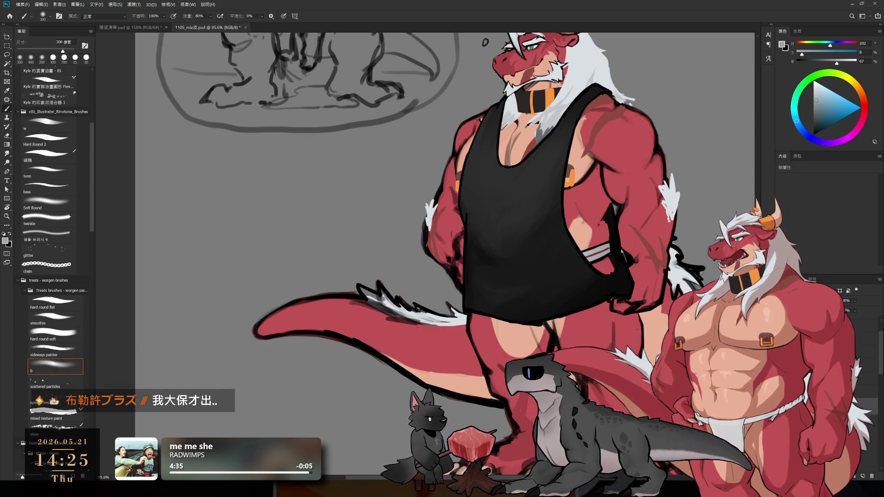
pyautogui.hotkey('ctrl', 'z')
pyautogui.hotkey('ctrl', 'shift', 'z')
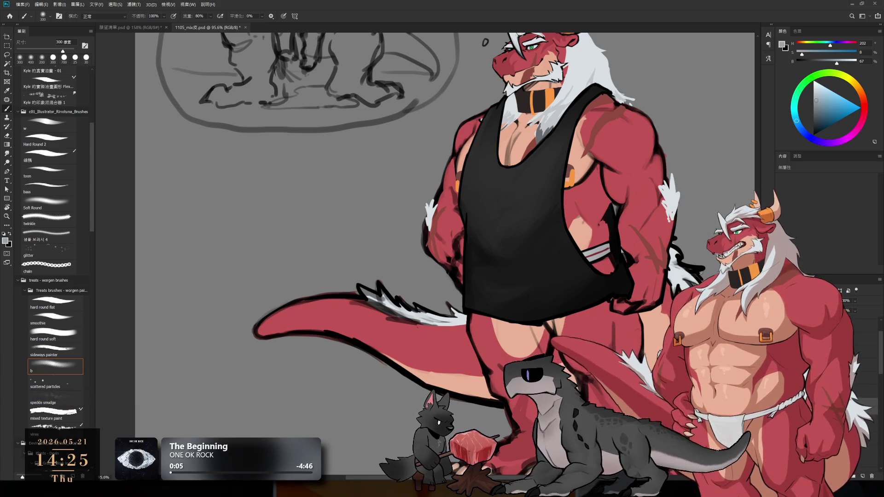
# Move down through the tank top copy and underwear layers to a plain pixel layer
pyautogui.hotkey('ctrl', 'z')
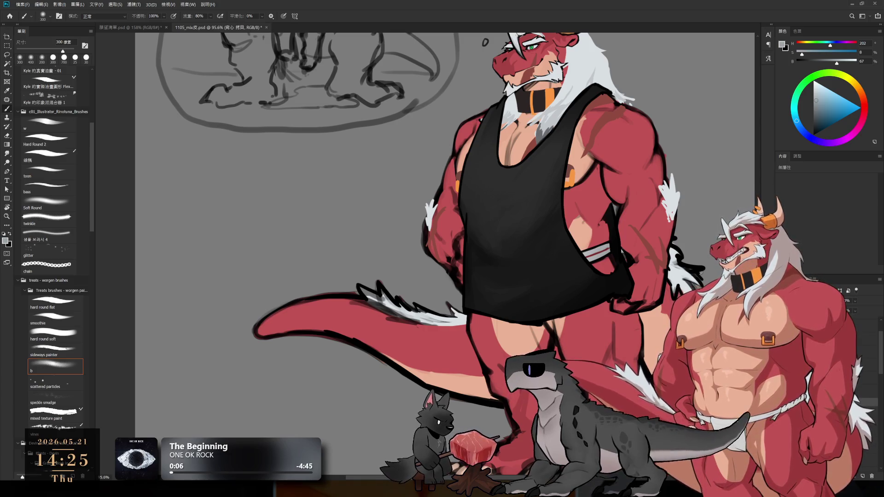
pyautogui.hotkey('alt', '[')
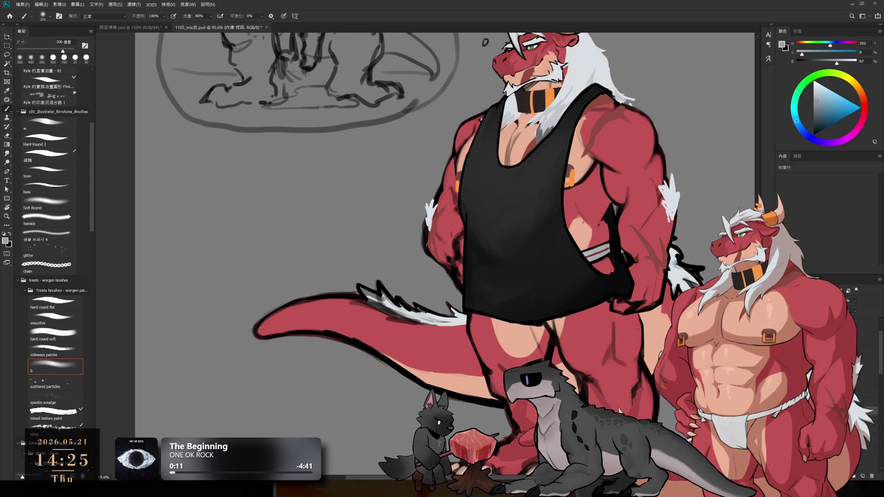
pyautogui.hotkey('alt', '[')
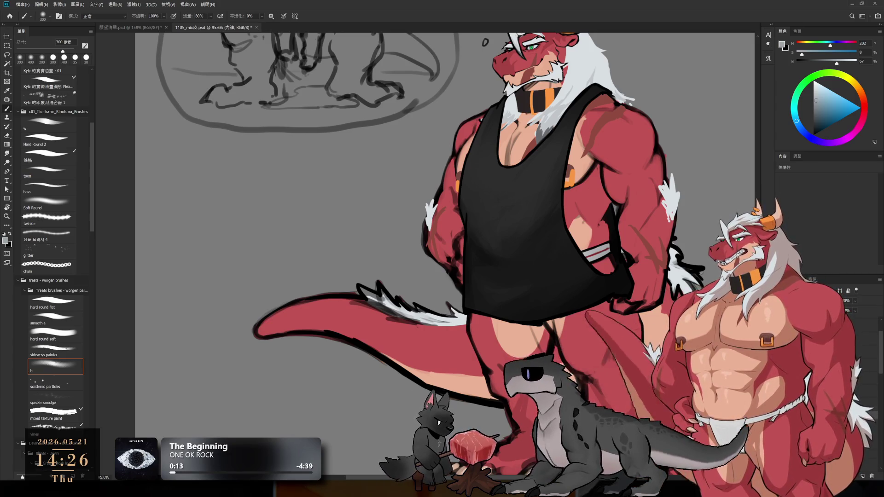
pyautogui.hotkey('alt', '[')
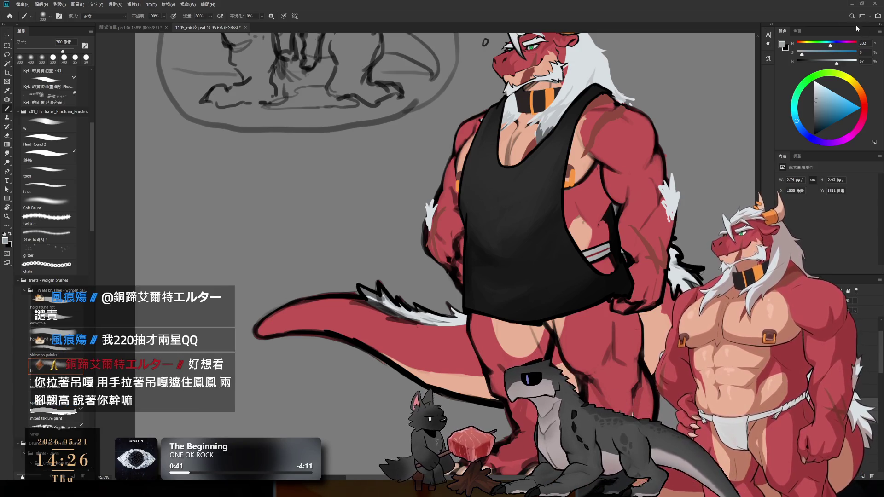
pyautogui.click(850, 5)
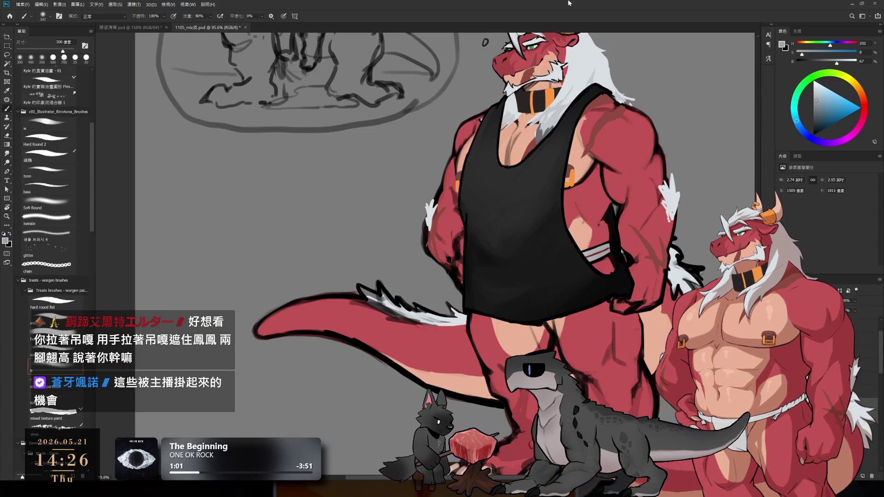
# Reset colours to black and white, pan to empty canvas, and add a new layer with a small sketch brush
pyautogui.press('d')
pyautogui.moveTo(613, 293)
pyautogui.mouseDown()
pyautogui.moveTo(666, 324)
pyautogui.moveTo(649, 273)
pyautogui.mouseUp()
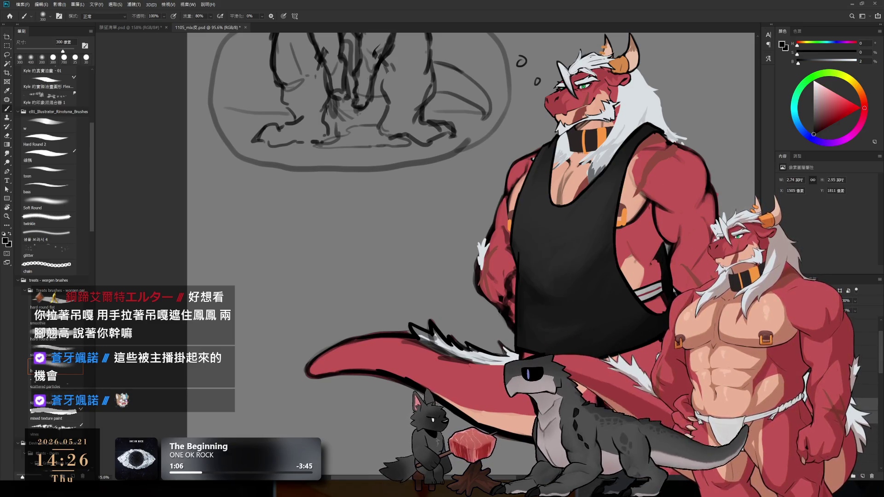
pyautogui.hotkey('ctrl', 'shift', 'alt', 'n')
pyautogui.scroll(3, 529, 210)
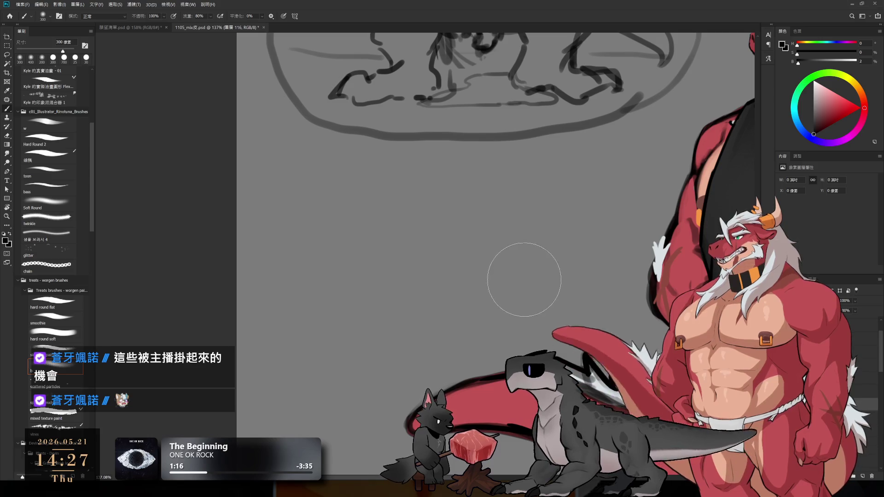
pyautogui.click(57, 122)
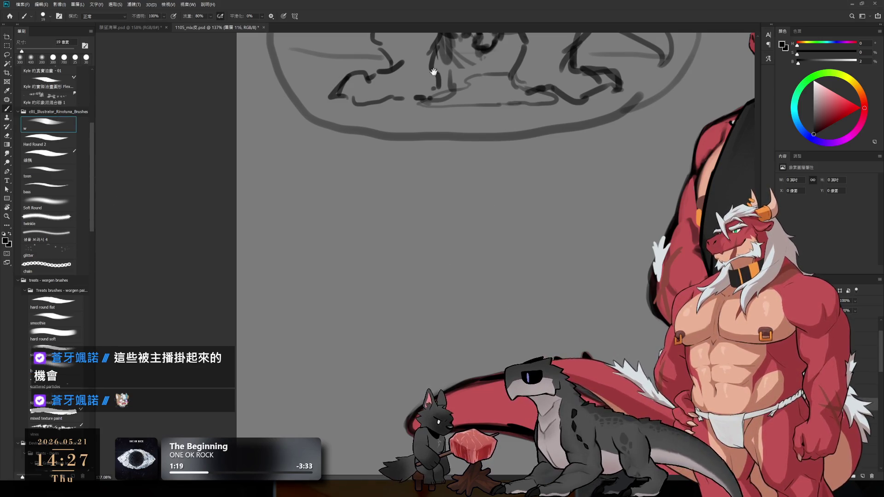
pyautogui.moveTo(431, 229)
pyautogui.mouseDown()
pyautogui.moveTo(476, 250)
pyautogui.moveTo(452, 253)
pyautogui.moveTo(459, 254)
pyautogui.mouseUp()
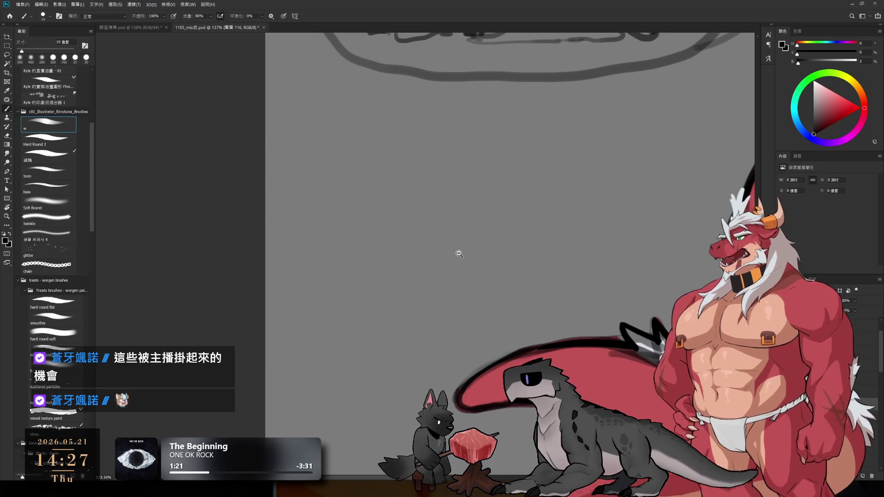
# Sketch the figure's outline with a dome top, right side and closing bottom line, redoing misplaced strokes
pyautogui.moveTo(336, 179)
pyautogui.mouseDown()
pyautogui.moveTo(349, 212)
pyautogui.moveTo(374, 158)
pyautogui.mouseUp()
pyautogui.hotkey('ctrl', 'z')
pyautogui.hotkey('ctrl', 'z')
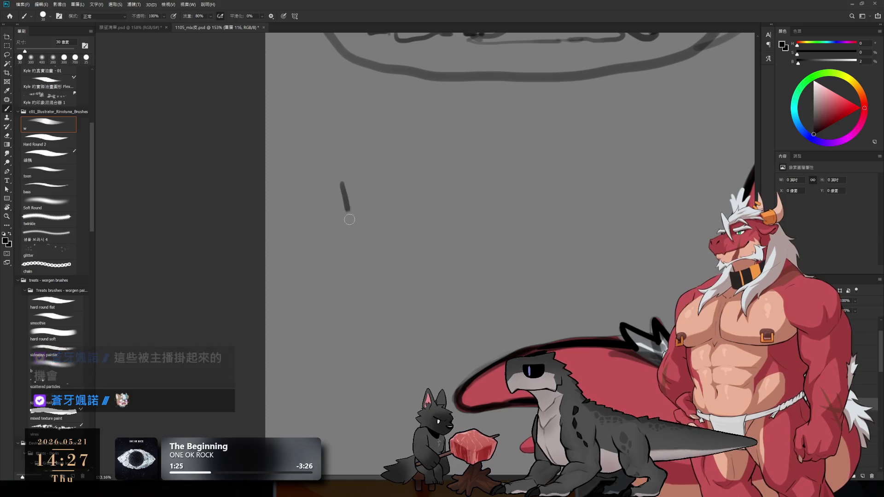
pyautogui.moveTo(350, 219); pyautogui.dragTo(375, 229)
pyautogui.moveTo(345, 190); pyautogui.dragTo(382, 151)
pyautogui.hotkey('ctrl', 'z')
pyautogui.moveTo(398, 145); pyautogui.dragTo(475, 162)
pyautogui.hotkey('ctrl', 'z')
pyautogui.moveTo(385, 159)
pyautogui.mouseDown()
pyautogui.moveTo(426, 138)
pyautogui.moveTo(479, 195)
pyautogui.mouseUp()
pyautogui.moveTo(486, 198); pyautogui.dragTo(460, 228)
pyautogui.moveTo(364, 231)
pyautogui.mouseDown()
pyautogui.moveTo(410, 221)
pyautogui.moveTo(461, 230)
pyautogui.moveTo(476, 220)
pyautogui.mouseUp()
# Trim the bottom-left stroke with a hard round eraser and redraw the right-side line longer
pyautogui.press('e')
pyautogui.press('[')
pyautogui.press('[')
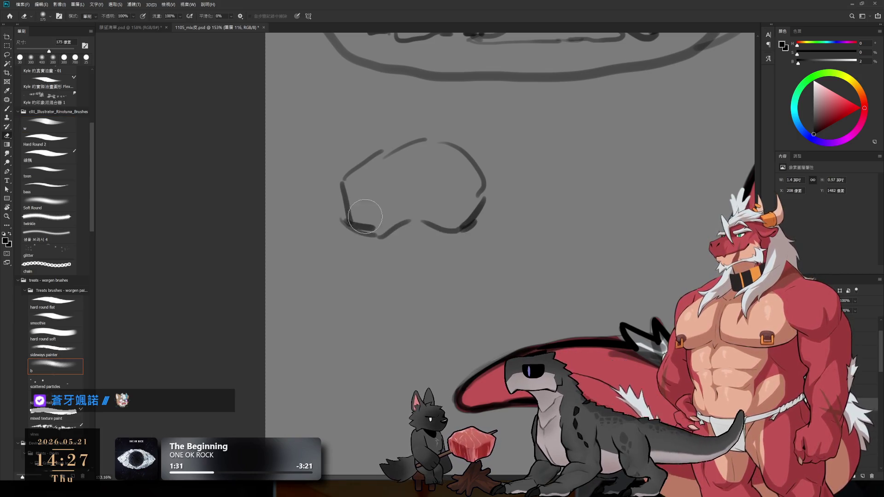
pyautogui.click(54, 141)
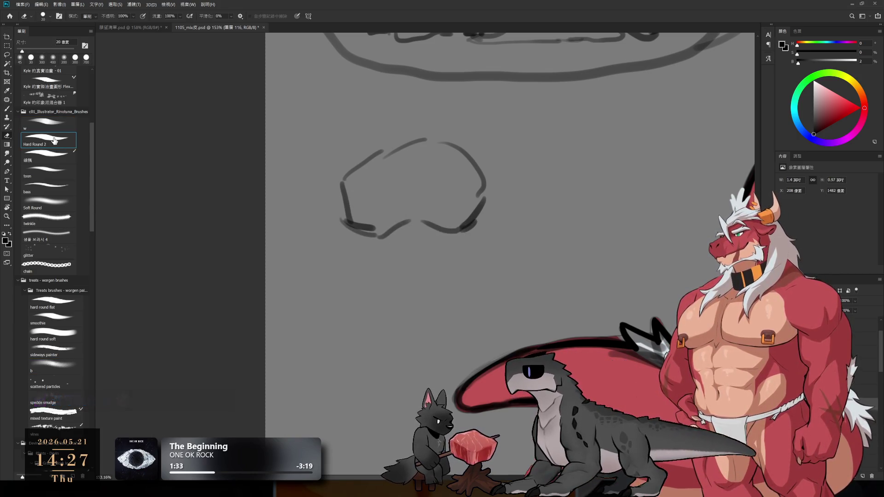
pyautogui.press(']')
pyautogui.moveTo(372, 229)
pyautogui.mouseDown()
pyautogui.moveTo(358, 221)
pyautogui.moveTo(378, 246)
pyautogui.moveTo(373, 272)
pyautogui.mouseUp()
pyautogui.press('b')
pyautogui.moveTo(491, 198); pyautogui.dragTo(478, 248)
pyautogui.hotkey('ctrl', 'z')
pyautogui.moveTo(485, 219); pyautogui.dragTo(462, 252)
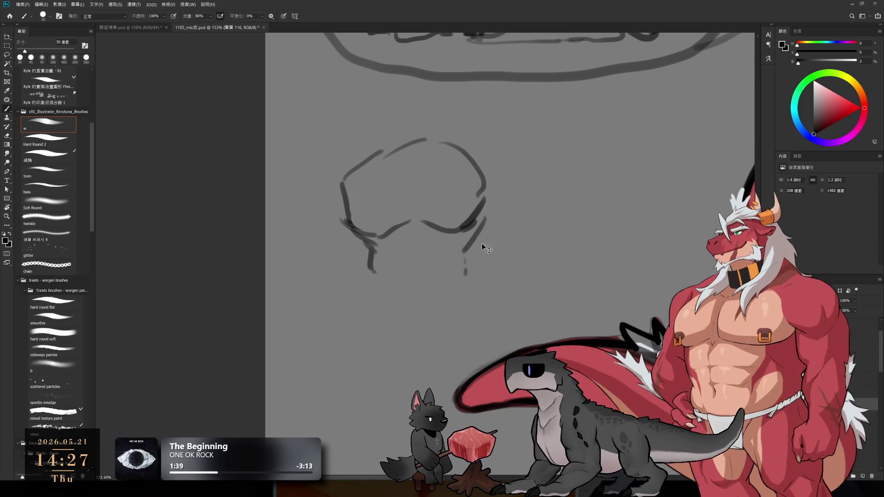
pyautogui.hotkey('ctrl', 'z')
pyautogui.moveTo(497, 206); pyautogui.dragTo(473, 257)
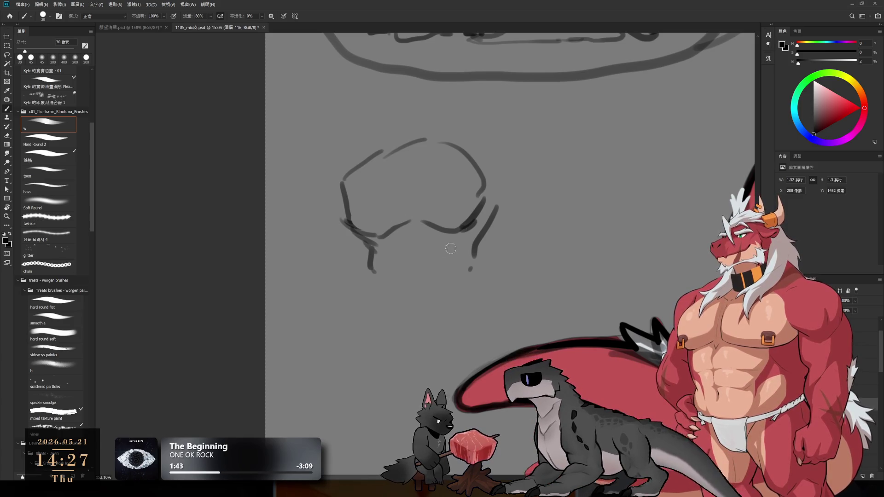
# Erase and redraw the left contour, curving it down, and add vertical and lower-left contour lines
pyautogui.press('e')
pyautogui.moveTo(345, 180); pyautogui.dragTo(391, 249)
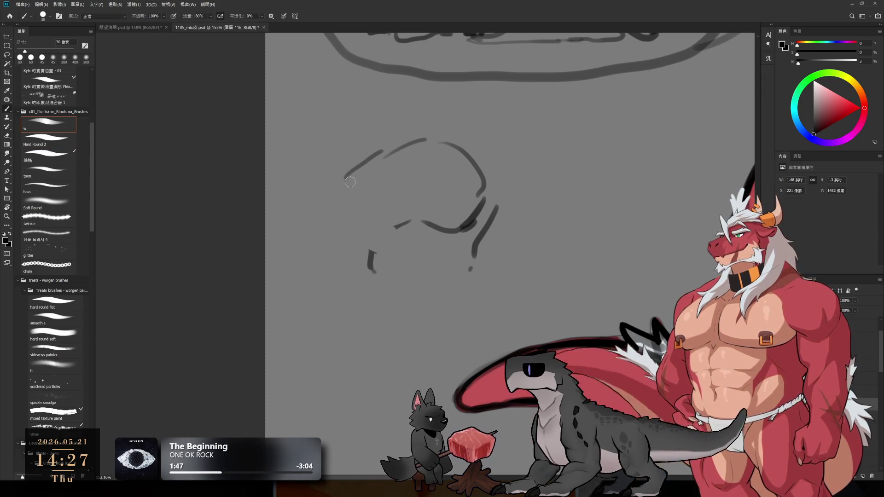
pyautogui.moveTo(344, 179); pyautogui.dragTo(339, 232)
pyautogui.press('e')
pyautogui.moveTo(392, 226); pyautogui.dragTo(409, 221)
pyautogui.press('b')
pyautogui.moveTo(343, 231); pyautogui.dragTo(370, 253)
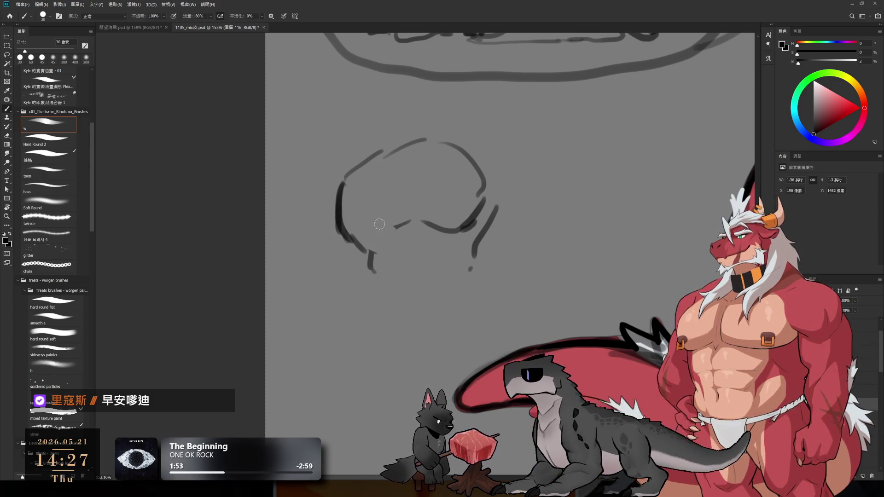
pyautogui.moveTo(400, 197); pyautogui.dragTo(409, 246)
pyautogui.moveTo(351, 228); pyautogui.dragTo(379, 266)
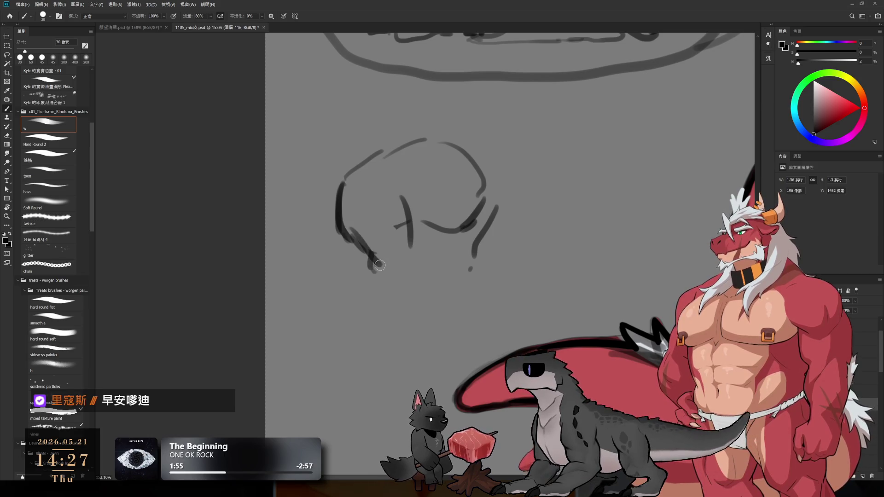
pyautogui.moveTo(352, 229); pyautogui.dragTo(386, 269)
pyautogui.moveTo(411, 215); pyautogui.dragTo(418, 248)
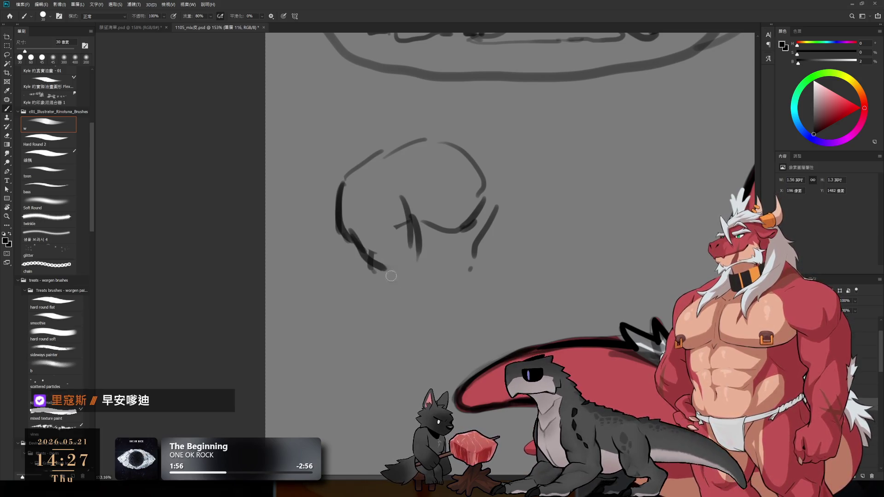
pyautogui.moveTo(391, 276); pyautogui.dragTo(402, 290)
pyautogui.moveTo(423, 259); pyautogui.dragTo(429, 304)
# Erase the old vertical strokes and add a short vertical stroke on the right
pyautogui.press('e')
pyautogui.moveTo(398, 234)
pyautogui.mouseDown()
pyautogui.moveTo(395, 198)
pyautogui.moveTo(420, 221)
pyautogui.moveTo(420, 235)
pyautogui.mouseUp()
pyautogui.press('b')
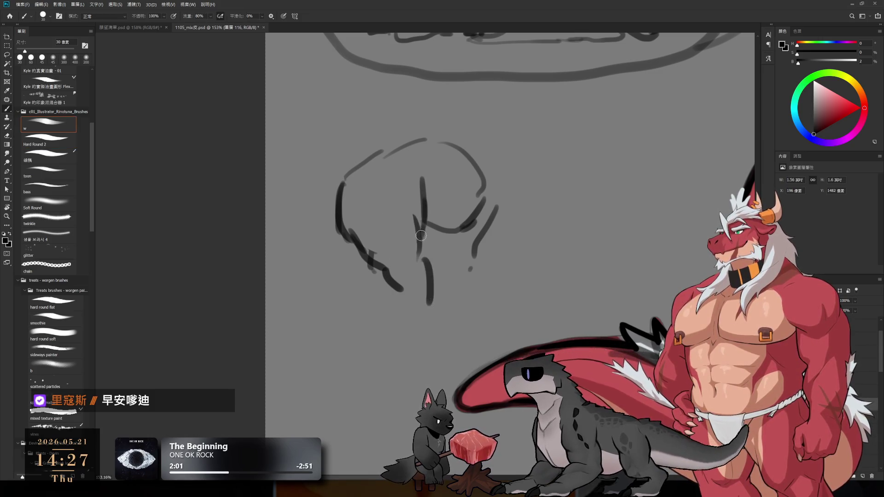
pyautogui.press('e')
pyautogui.press('b')
pyautogui.moveTo(404, 189); pyautogui.dragTo(410, 224)
pyautogui.hotkey('ctrl', 'z')
pyautogui.press('e')
pyautogui.press('b')
pyautogui.moveTo(422, 178)
pyautogui.mouseDown()
pyautogui.moveTo(421, 221)
pyautogui.moveTo(432, 215)
pyautogui.mouseUp()
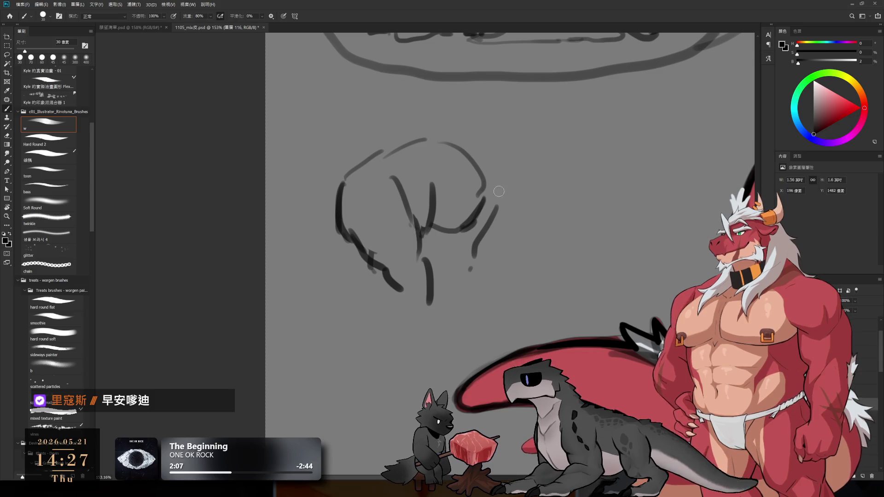
# Draw a longer, thicker curve right of the sketch and thicken the lower vertical stroke
pyautogui.moveTo(489, 138); pyautogui.dragTo(517, 180)
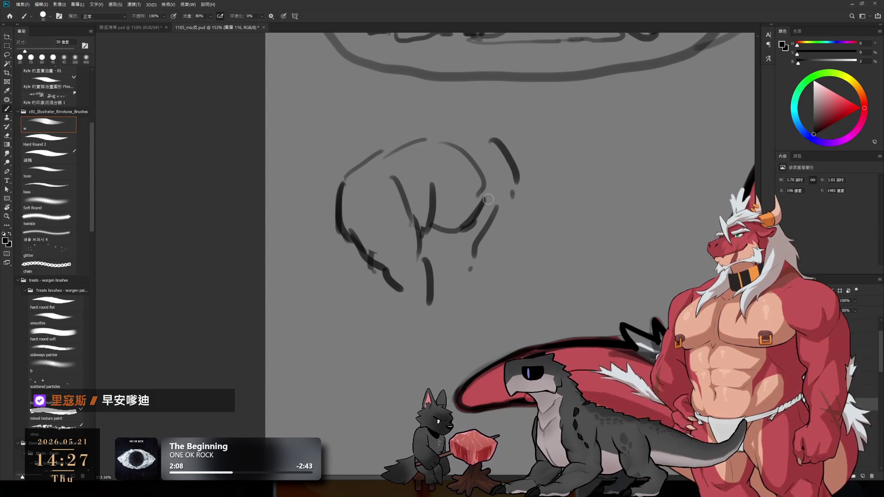
pyautogui.moveTo(491, 137); pyautogui.dragTo(500, 210)
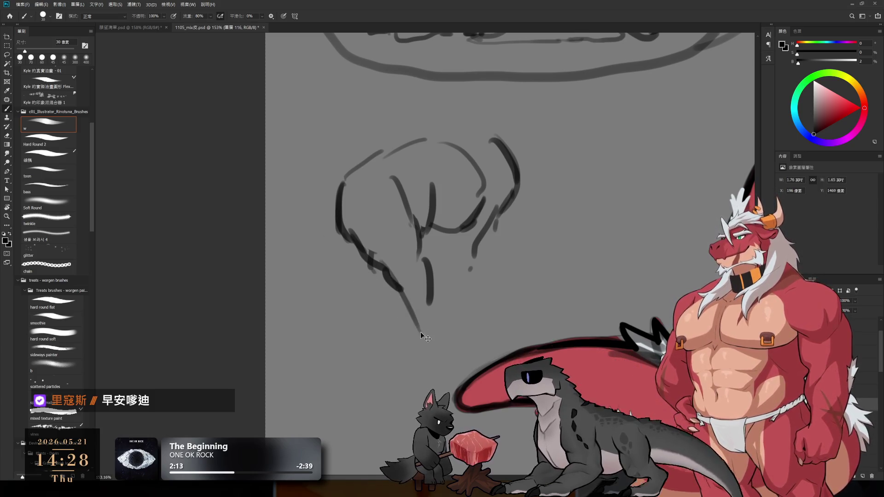
pyautogui.moveTo(393, 289); pyautogui.dragTo(416, 327)
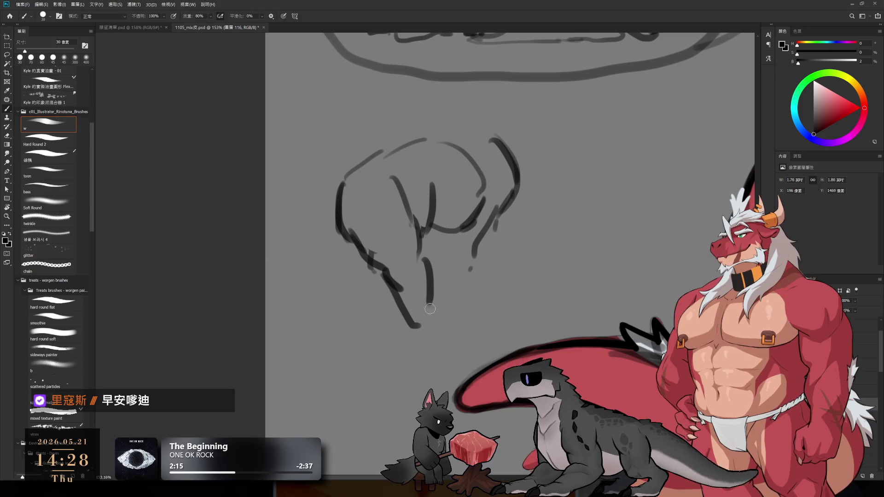
pyautogui.hotkey('ctrl', 'z')
pyautogui.moveTo(429, 220); pyautogui.dragTo(425, 302)
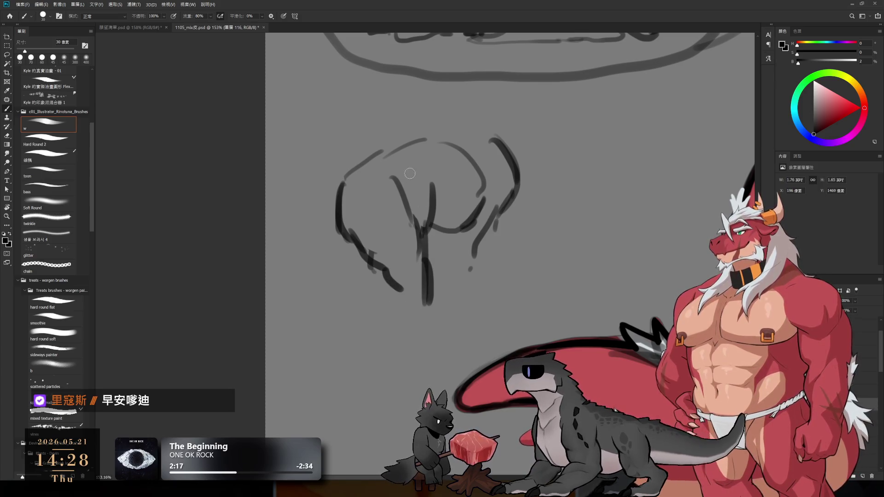
# Try chest strokes, undo them, and scale the figure sketch smaller with Free Transform
pyautogui.moveTo(398, 134); pyautogui.dragTo(417, 211)
pyautogui.hotkey('ctrl', 'z')
pyautogui.moveTo(381, 146)
pyautogui.mouseDown()
pyautogui.moveTo(400, 194)
pyautogui.moveTo(439, 239)
pyautogui.moveTo(443, 190)
pyautogui.mouseUp()
pyautogui.hotkey('ctrl', 'z')
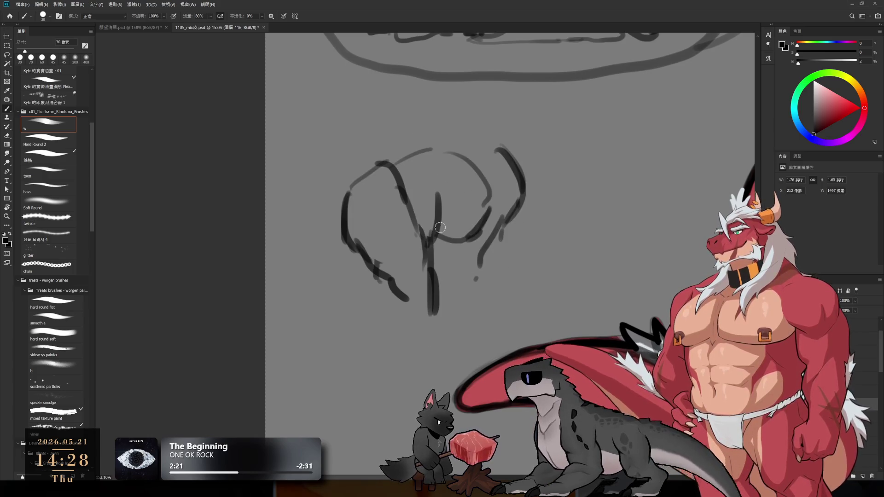
pyautogui.hotkey('ctrl', 't')
pyautogui.moveTo(525, 316); pyautogui.dragTo(487, 276)
pyautogui.press('Return')
pyautogui.scroll(1, 476, 184)
# Sketch a head circle above the torso with a line down its right side
pyautogui.moveTo(471, 138)
pyautogui.mouseDown()
pyautogui.moveTo(473, 147)
pyautogui.moveTo(511, 138)
pyautogui.moveTo(478, 103)
pyautogui.mouseUp()
pyautogui.moveTo(518, 122); pyautogui.dragTo(522, 170)
pyautogui.hotkey('ctrl', 'z')
pyautogui.moveTo(518, 126); pyautogui.dragTo(524, 175)
pyautogui.moveTo(457, 171)
pyautogui.mouseDown()
pyautogui.moveTo(506, 192)
pyautogui.moveTo(533, 172)
pyautogui.moveTo(553, 171)
pyautogui.moveTo(550, 230)
pyautogui.mouseUp()
pyautogui.hotkey('ctrl', 'z')
pyautogui.hotkey('ctrl', 'z')
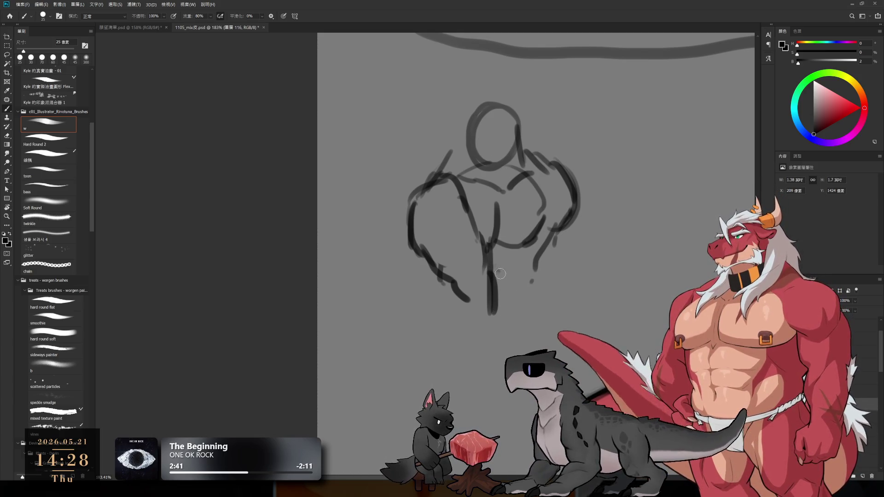
# Rough in the hip curves and lower-body lines below the torso
pyautogui.moveTo(511, 306); pyautogui.dragTo(538, 285)
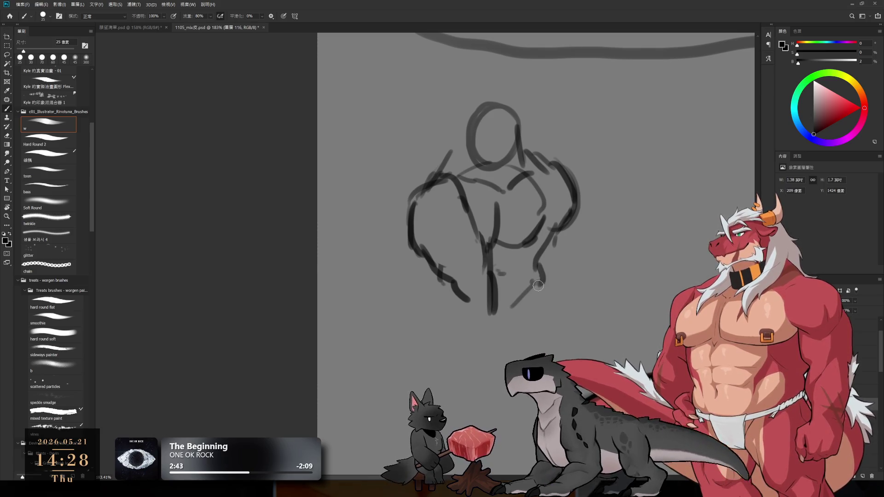
pyautogui.moveTo(432, 337); pyautogui.dragTo(460, 348)
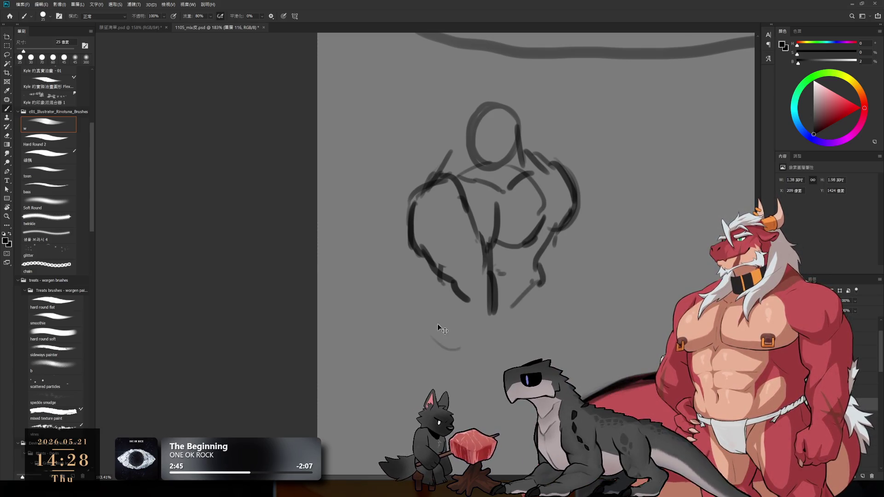
pyautogui.hotkey('ctrl', 'z')
pyautogui.moveTo(431, 291); pyautogui.dragTo(418, 327)
pyautogui.moveTo(418, 327); pyautogui.dragTo(460, 354)
pyautogui.hotkey('ctrl', 'z')
pyautogui.moveTo(417, 328); pyautogui.dragTo(490, 350)
pyautogui.moveTo(420, 338)
pyautogui.mouseDown()
pyautogui.moveTo(459, 357)
pyautogui.moveTo(494, 353)
pyautogui.mouseUp()
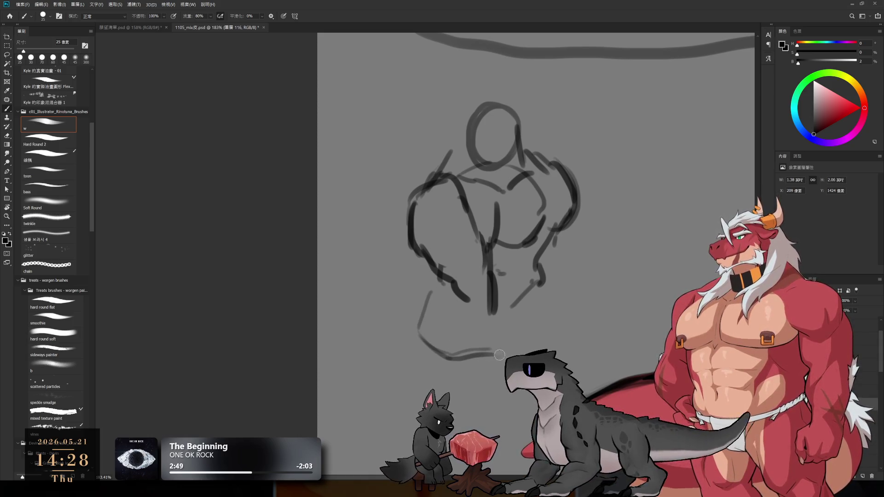
pyautogui.moveTo(460, 312); pyautogui.dragTo(489, 358)
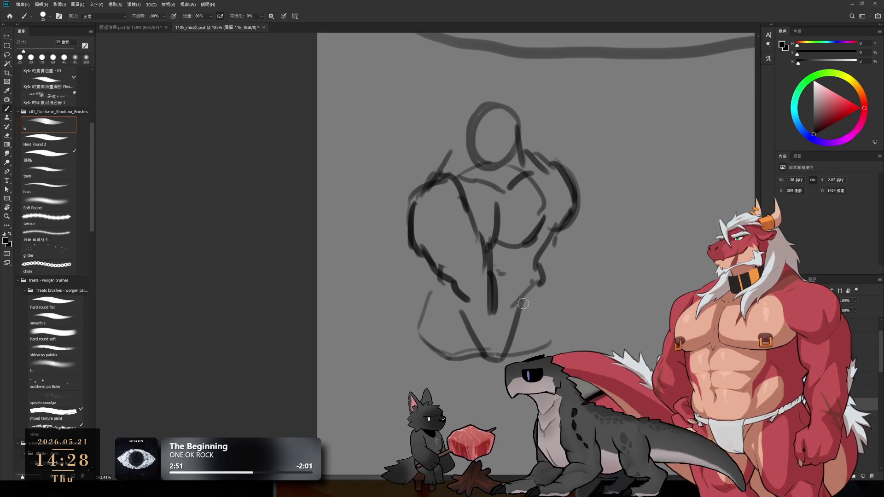
# Block in the torso centre lines and chest V, thickening them with a larger brush
pyautogui.moveTo(506, 261); pyautogui.dragTo(495, 347)
pyautogui.moveTo(499, 304); pyautogui.dragTo(492, 349)
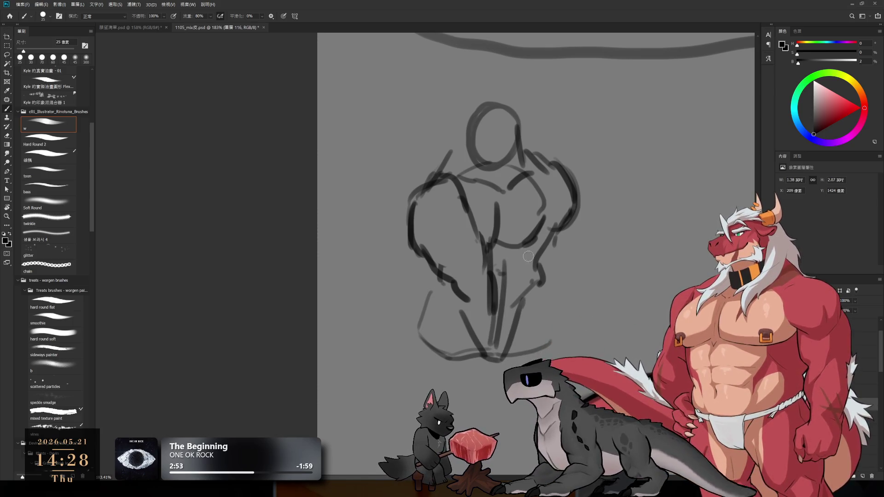
pyautogui.moveTo(465, 164); pyautogui.dragTo(495, 239)
pyautogui.moveTo(472, 191); pyautogui.dragTo(506, 276)
pyautogui.moveTo(521, 180)
pyautogui.mouseDown()
pyautogui.moveTo(509, 267)
pyautogui.moveTo(516, 258)
pyautogui.mouseUp()
pyautogui.moveTo(541, 161); pyautogui.dragTo(535, 275)
pyautogui.press(']')
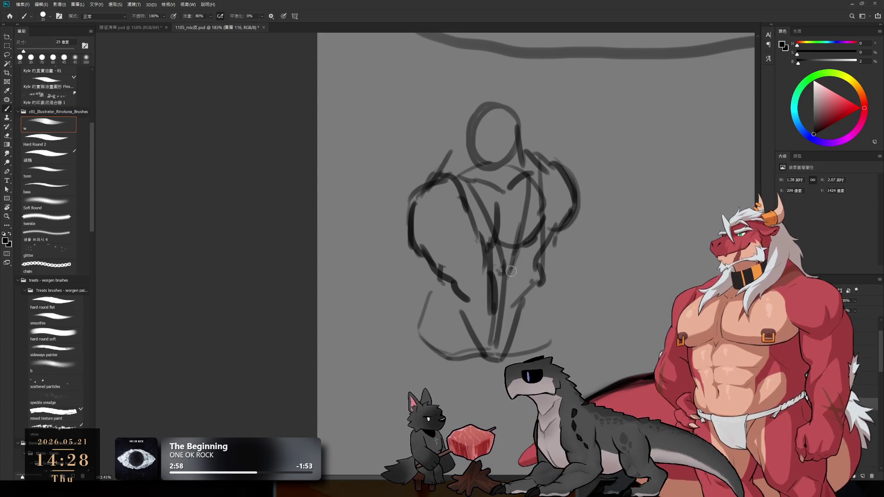
pyautogui.press(']')
pyautogui.press(']')
pyautogui.press(']')
pyautogui.moveTo(469, 193); pyautogui.dragTo(495, 272)
pyautogui.moveTo(465, 189); pyautogui.dragTo(504, 297)
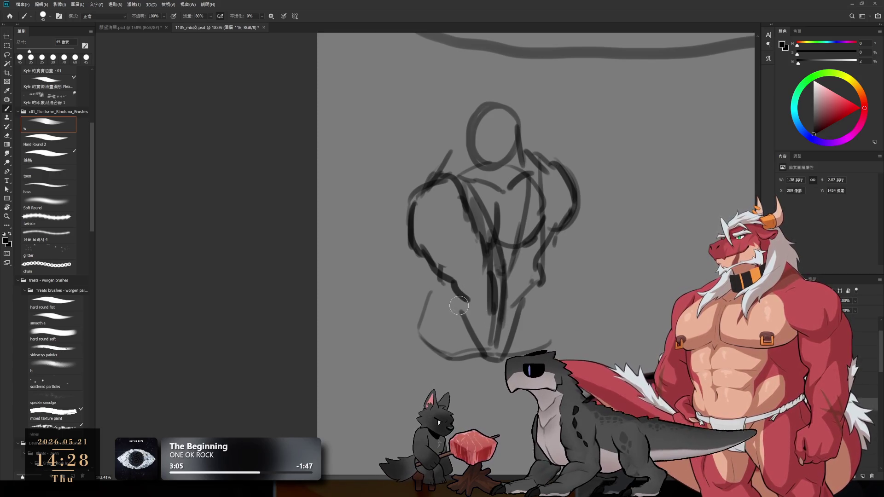
pyautogui.moveTo(462, 311); pyautogui.dragTo(481, 348)
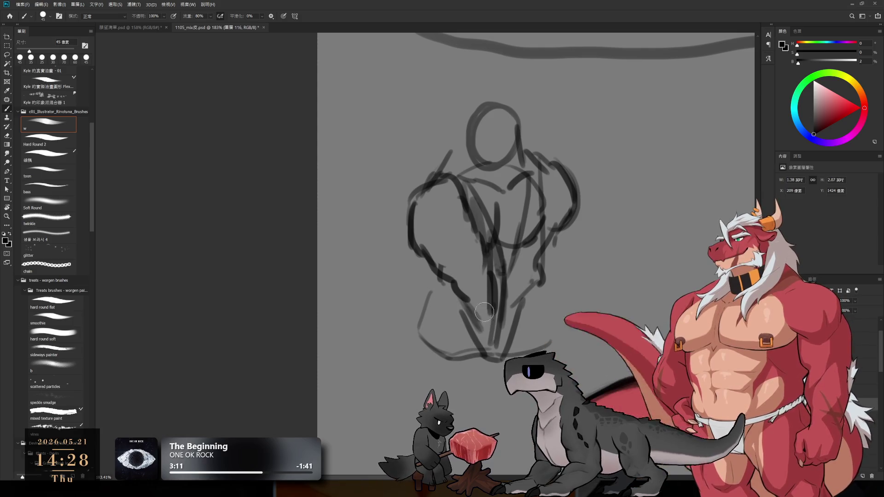
# Lasso the left torso strokes, shift them into place, and deselect
pyautogui.press('l')
pyautogui.moveTo(434, 195)
pyautogui.mouseDown()
pyautogui.moveTo(426, 272)
pyautogui.moveTo(487, 350)
pyautogui.moveTo(457, 211)
pyautogui.moveTo(462, 248)
pyautogui.mouseUp()
pyautogui.hotkey('ctrl', 'd')
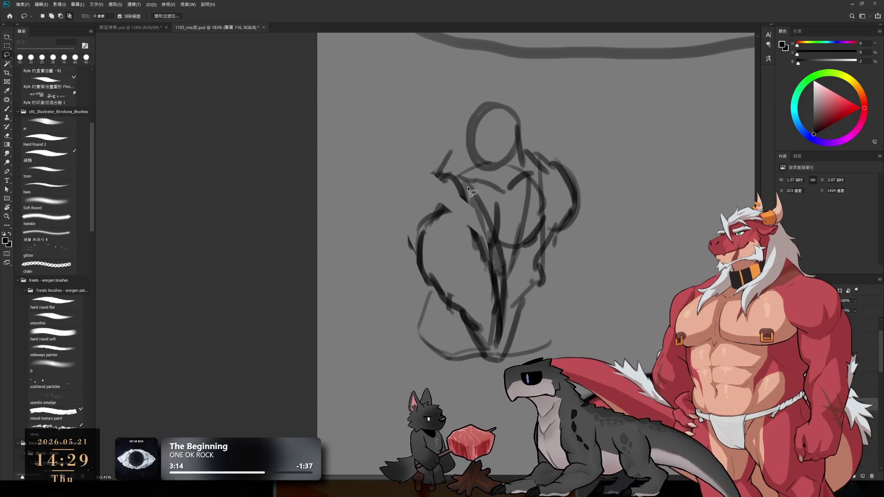
# Erase the stray stroke near the shoulder and redraw the left shoulder and arm
pyautogui.press('e')
pyautogui.moveTo(414, 216)
pyautogui.mouseDown()
pyautogui.moveTo(449, 209)
pyautogui.moveTo(428, 224)
pyautogui.moveTo(436, 229)
pyautogui.mouseUp()
pyautogui.press('b')
pyautogui.moveTo(460, 175)
pyautogui.mouseDown()
pyautogui.moveTo(435, 202)
pyautogui.moveTo(418, 249)
pyautogui.moveTo(437, 239)
pyautogui.mouseUp()
# Lasso the old head and erase it inside the selection
pyautogui.press('l')
pyautogui.moveTo(506, 179); pyautogui.dragTo(536, 154)
pyautogui.press('e')
pyautogui.click(48, 140)
pyautogui.moveTo(488, 115)
pyautogui.mouseDown()
pyautogui.moveTo(512, 173)
pyautogui.moveTo(496, 169)
pyautogui.mouseUp()
pyautogui.hotkey('ctrl', 'd')
# Draw a neck line linking the head to the shoulder with a smaller brush
pyautogui.press('b')
pyautogui.moveTo(488, 134)
pyautogui.mouseDown()
pyautogui.moveTo(488, 184)
pyautogui.moveTo(492, 138)
pyautogui.moveTo(520, 148)
pyautogui.moveTo(470, 184)
pyautogui.moveTo(500, 115)
pyautogui.mouseUp()
pyautogui.hotkey('ctrl', 'z')
pyautogui.hotkey('ctrl', 'z')
pyautogui.hotkey('ctrl', 'z')
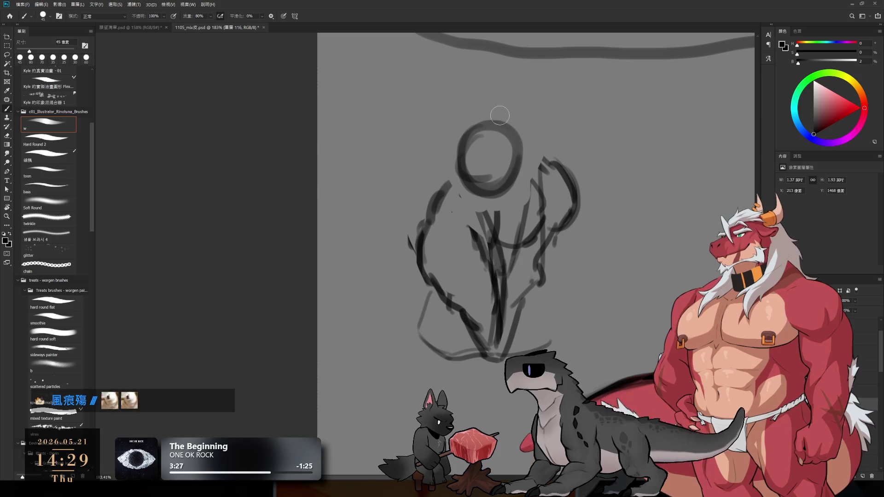
pyautogui.press('[')
pyautogui.moveTo(463, 168); pyautogui.dragTo(439, 202)
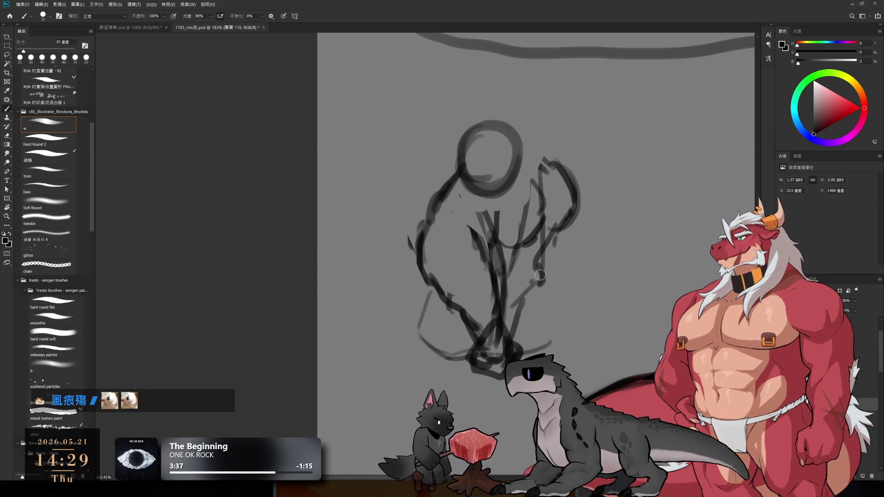
# Darken the right arm line and sketch the lower-left and lower-right leg lines
pyautogui.moveTo(540, 249); pyautogui.dragTo(547, 285)
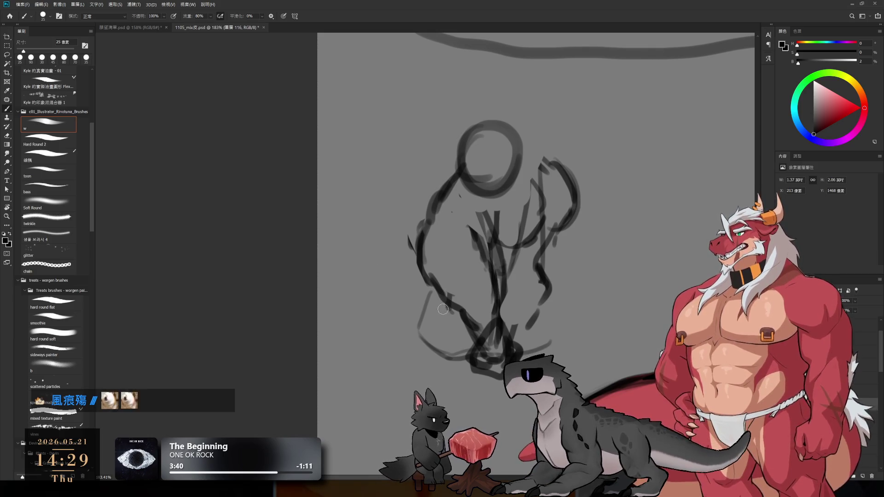
pyautogui.moveTo(340, 315); pyautogui.dragTo(409, 355)
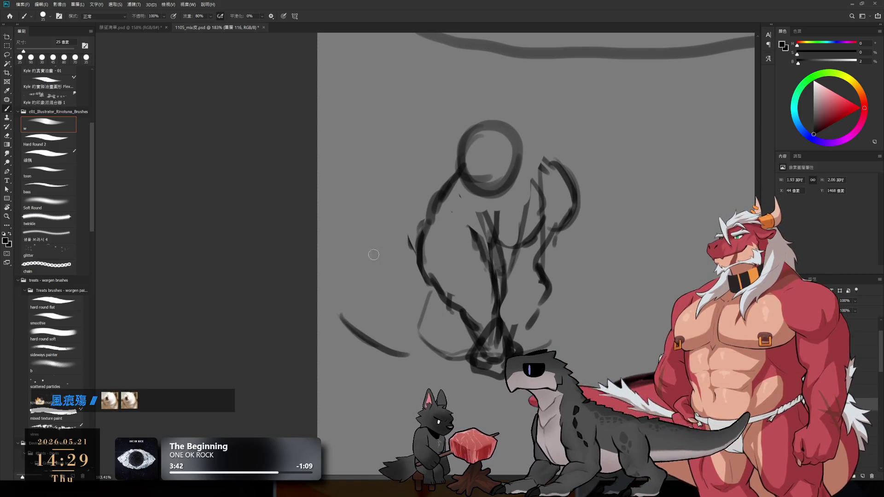
pyautogui.moveTo(419, 268); pyautogui.dragTo(378, 260)
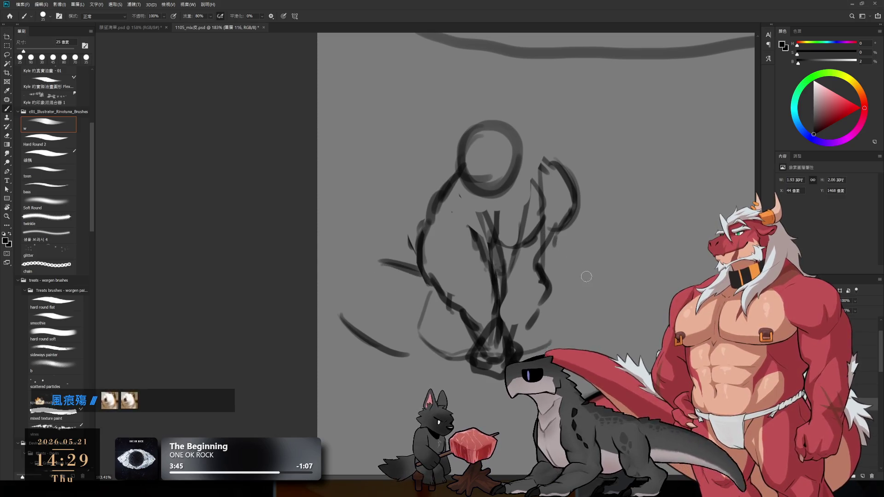
pyautogui.moveTo(555, 285); pyautogui.dragTo(622, 337)
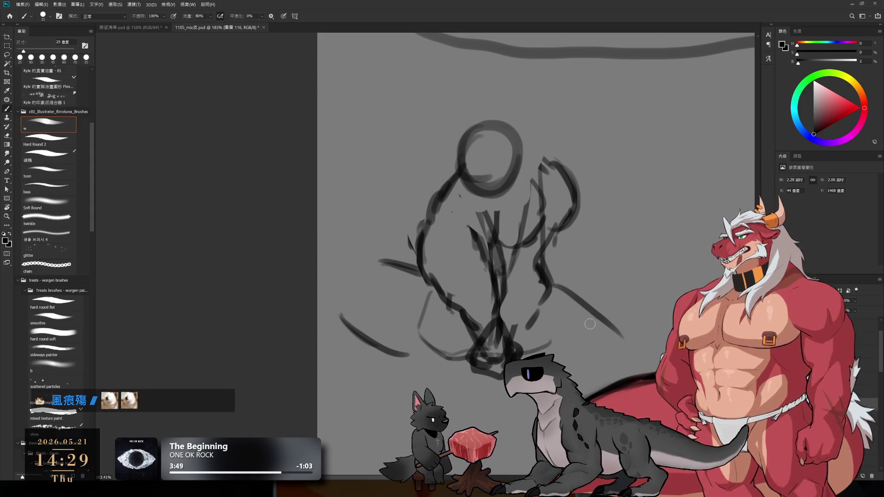
pyautogui.hotkey('ctrl', 'z')
pyautogui.moveTo(582, 307); pyautogui.dragTo(613, 350)
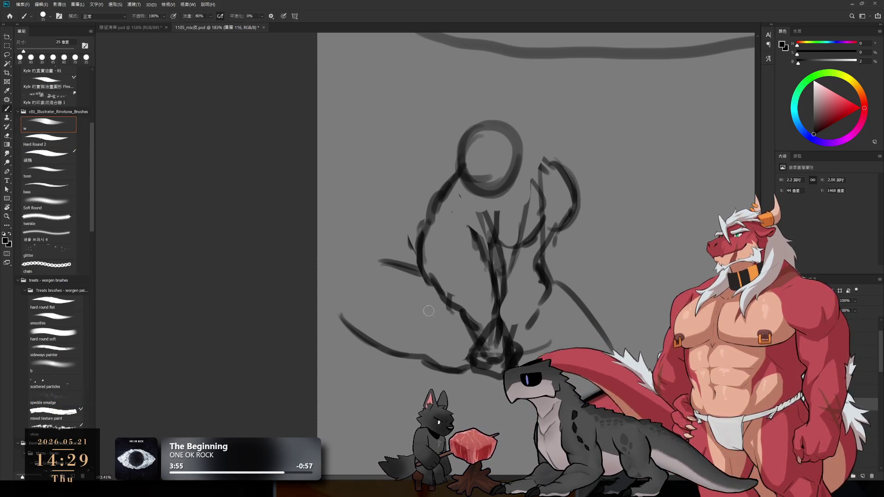
# Redraw the left leg as a longer curve over the knee and extend the right leg line
pyautogui.moveTo(348, 275); pyautogui.dragTo(345, 350)
pyautogui.hotkey('ctrl', 'z')
pyautogui.moveTo(341, 293); pyautogui.dragTo(366, 358)
pyautogui.moveTo(391, 275); pyautogui.dragTo(410, 357)
pyautogui.hotkey('ctrl', 'z')
pyautogui.hotkey('ctrl', 'z')
pyautogui.moveTo(342, 299); pyautogui.dragTo(368, 363)
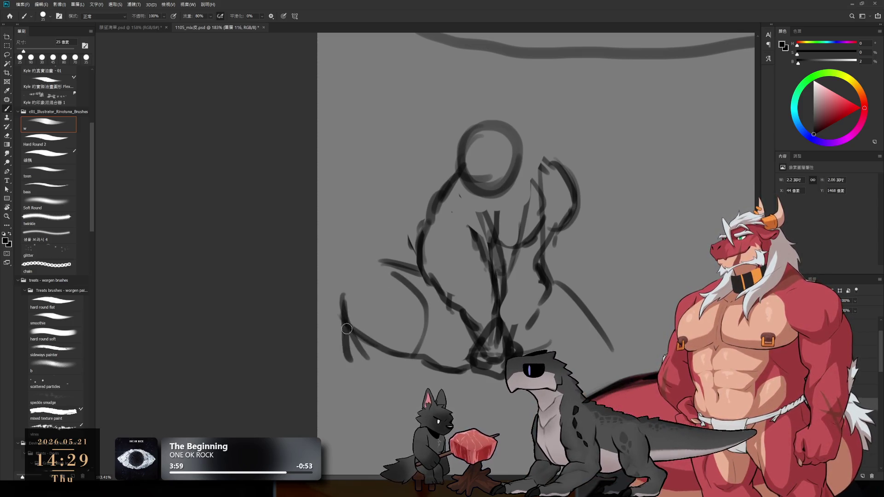
pyautogui.moveTo(345, 313); pyautogui.dragTo(380, 382)
pyautogui.hotkey('ctrl', 'z')
pyautogui.moveTo(348, 271)
pyautogui.mouseDown()
pyautogui.moveTo(344, 309)
pyautogui.moveTo(377, 258)
pyautogui.mouseUp()
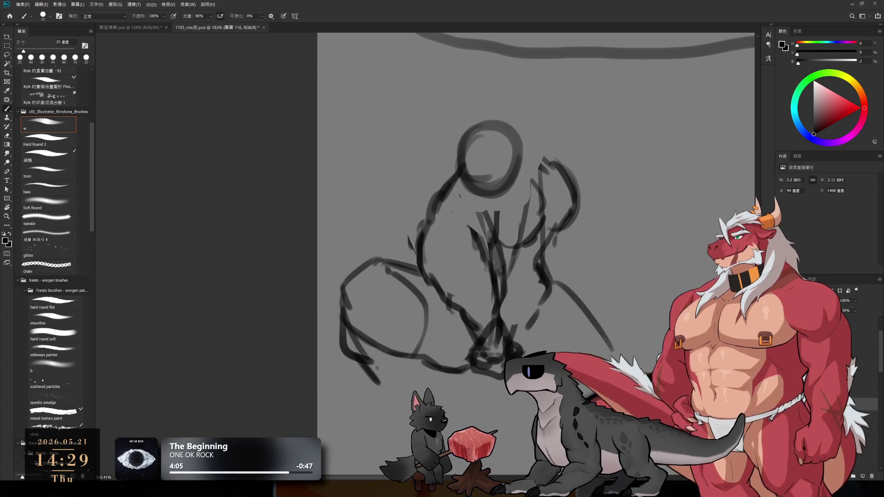
pyautogui.moveTo(564, 296)
pyautogui.mouseDown()
pyautogui.moveTo(609, 353)
pyautogui.moveTo(612, 385)
pyautogui.mouseUp()
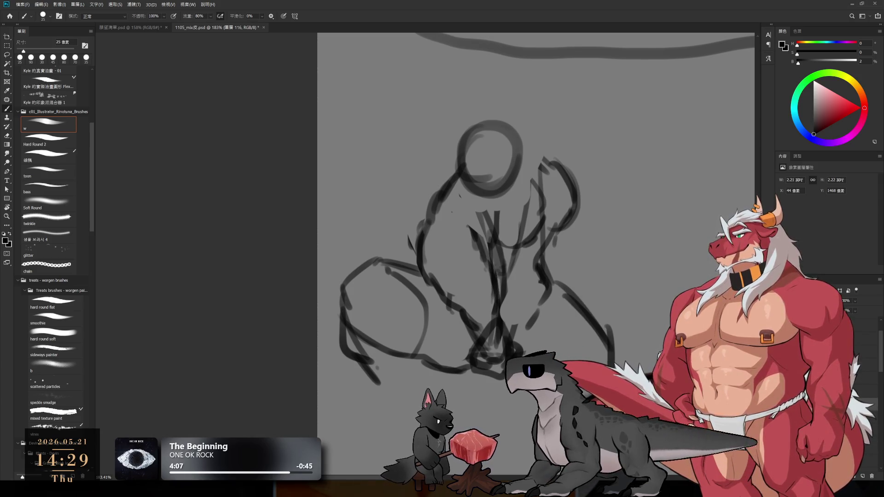
pyautogui.moveTo(555, 230)
pyautogui.mouseDown()
pyautogui.moveTo(569, 216)
pyautogui.moveTo(543, 161)
pyautogui.moveTo(572, 211)
pyautogui.moveTo(519, 140)
pyautogui.moveTo(563, 225)
pyautogui.mouseUp()
# Erase the inner torso lines and the right arm outline
pyautogui.press('e')
pyautogui.press('b')
pyautogui.press('e')
pyautogui.moveTo(537, 178)
pyautogui.mouseDown()
pyautogui.moveTo(529, 207)
pyautogui.moveTo(482, 215)
pyautogui.mouseUp()
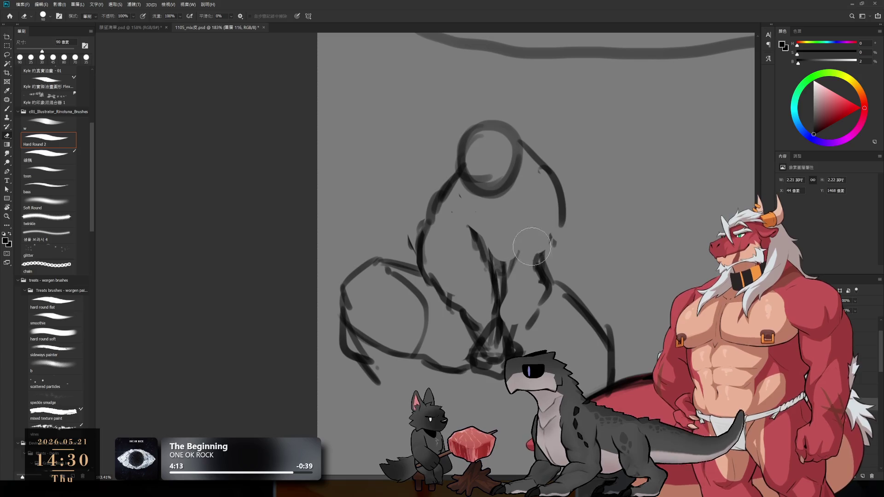
pyautogui.moveTo(518, 133); pyautogui.dragTo(556, 224)
pyautogui.press('b')
# Redraw the line under the head, the long right arm curve, and chest and abdomen lines
pyautogui.moveTo(464, 214); pyautogui.dragTo(527, 202)
pyautogui.moveTo(542, 158)
pyautogui.mouseDown()
pyautogui.moveTo(547, 194)
pyautogui.moveTo(532, 199)
pyautogui.moveTo(559, 240)
pyautogui.mouseUp()
pyautogui.moveTo(524, 217); pyautogui.dragTo(531, 251)
pyautogui.moveTo(565, 214); pyautogui.dragTo(519, 313)
pyautogui.moveTo(550, 260); pyautogui.dragTo(518, 309)
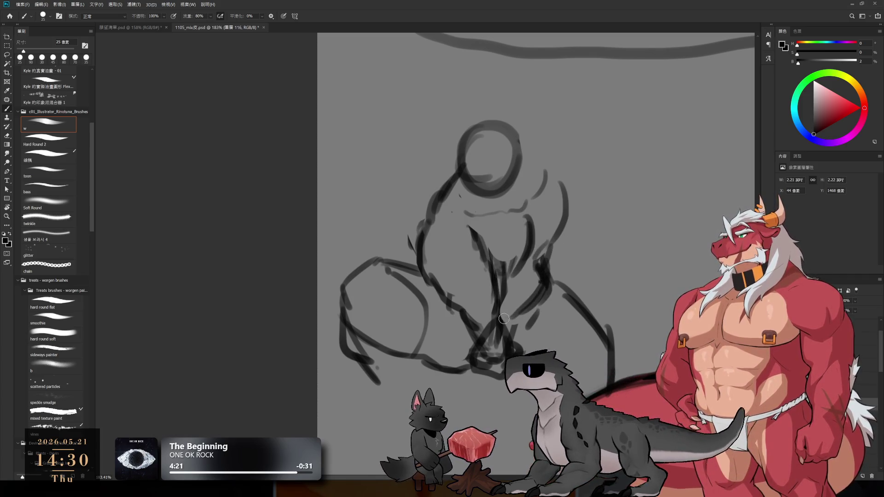
pyautogui.moveTo(545, 171); pyautogui.dragTo(548, 269)
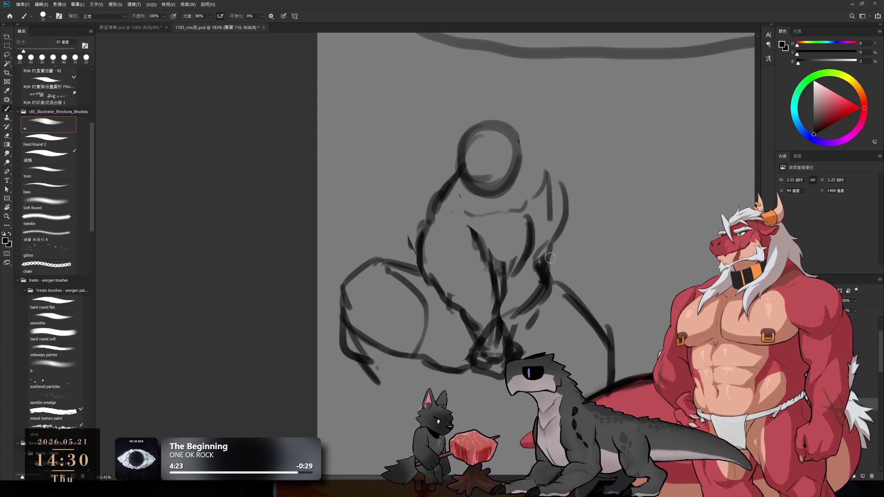
pyautogui.moveTo(471, 205); pyautogui.dragTo(504, 299)
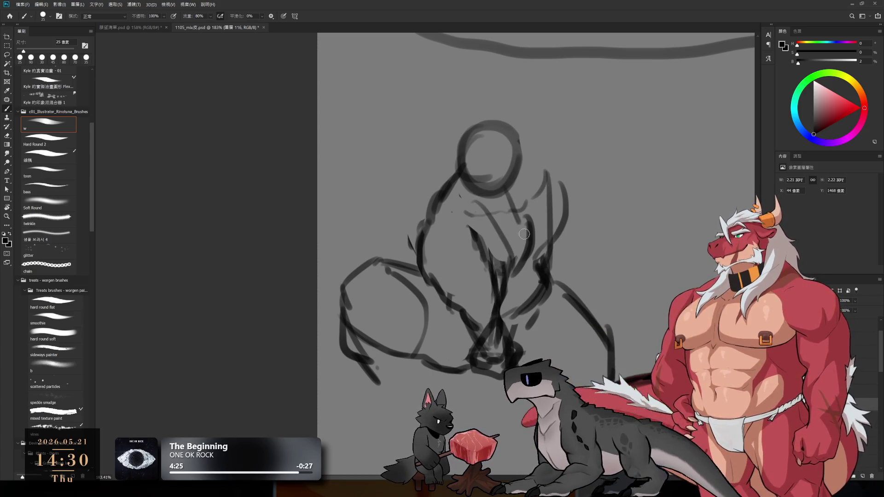
pyautogui.moveTo(485, 201); pyautogui.dragTo(525, 237)
pyautogui.moveTo(529, 171); pyautogui.dragTo(531, 233)
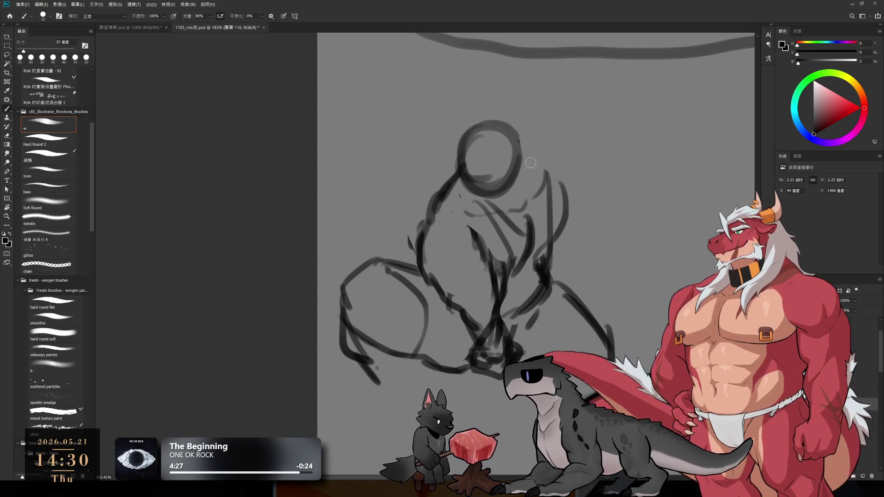
pyautogui.moveTo(529, 159); pyautogui.dragTo(550, 230)
pyautogui.moveTo(534, 182)
pyautogui.mouseDown()
pyautogui.moveTo(547, 236)
pyautogui.moveTo(499, 297)
pyautogui.mouseUp()
# Rework the central torso strokes with a progressively larger brush
pyautogui.press('e')
pyautogui.moveTo(506, 237)
pyautogui.mouseDown()
pyautogui.moveTo(511, 297)
pyautogui.moveTo(503, 293)
pyautogui.mouseUp()
pyautogui.press('b')
pyautogui.moveTo(533, 249); pyautogui.dragTo(511, 317)
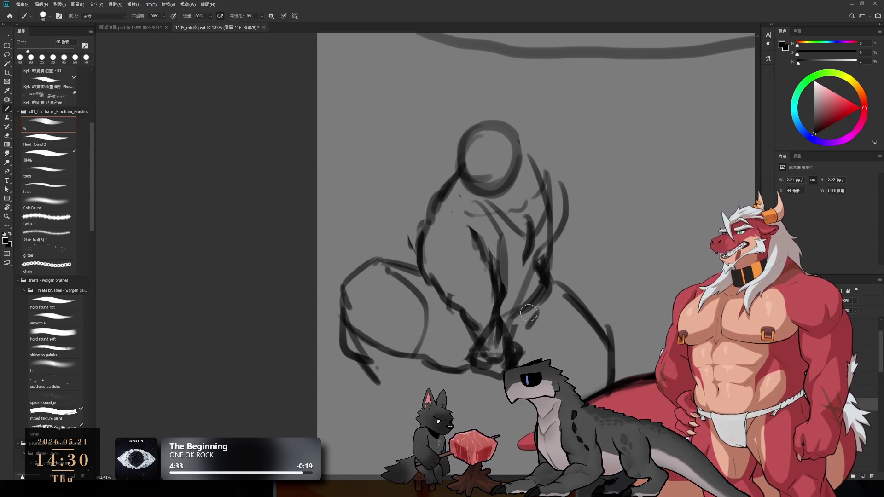
pyautogui.moveTo(550, 269); pyautogui.dragTo(526, 320)
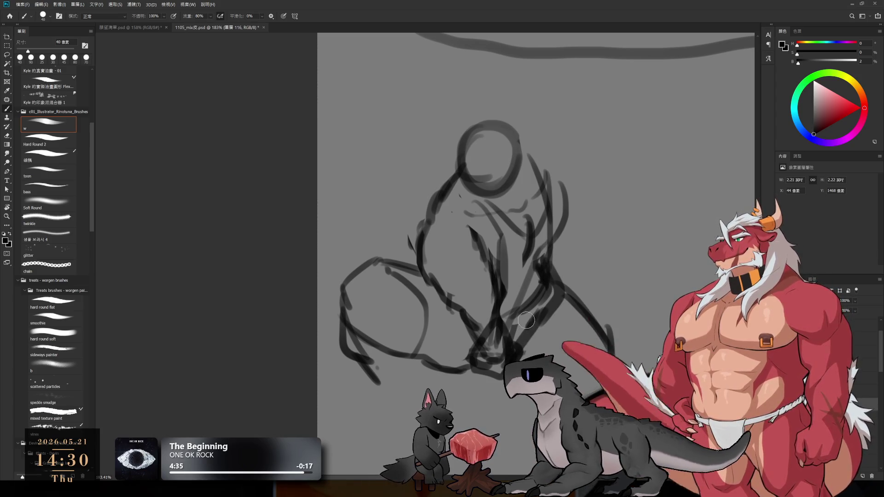
pyautogui.press(']')
pyautogui.press(']')
pyautogui.press(']')
pyautogui.moveTo(465, 189)
pyautogui.mouseDown()
pyautogui.moveTo(507, 231)
pyautogui.moveTo(514, 276)
pyautogui.moveTo(501, 313)
pyautogui.moveTo(524, 322)
pyautogui.mouseUp()
pyautogui.press(']')
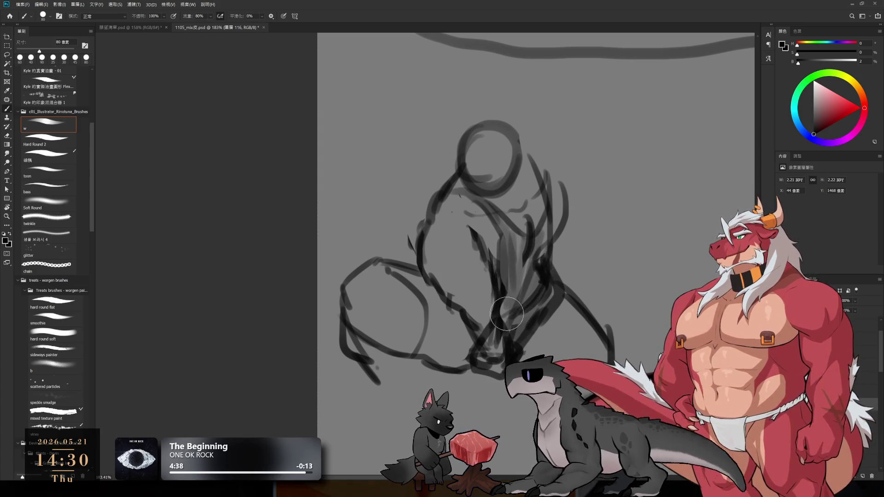
pyautogui.press('e')
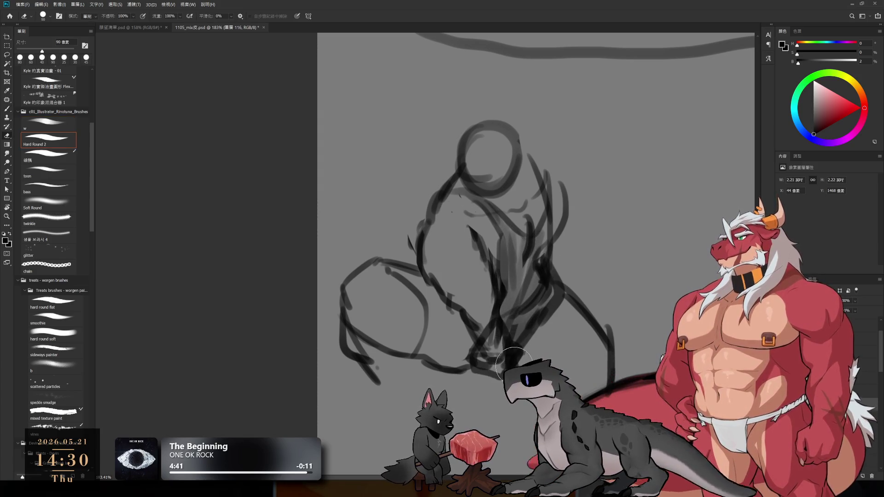
# Stroke a curve from the head down the right shoulder and darken the torso's right outline
pyautogui.press('b')
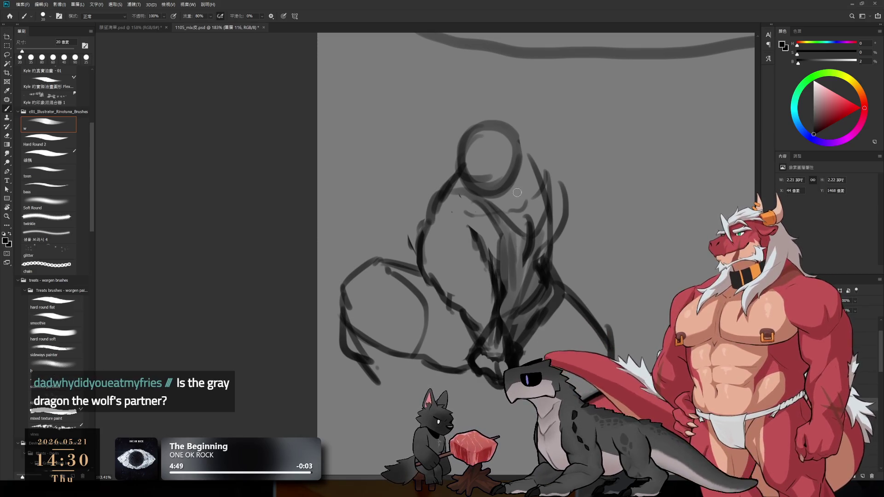
pyautogui.press(']')
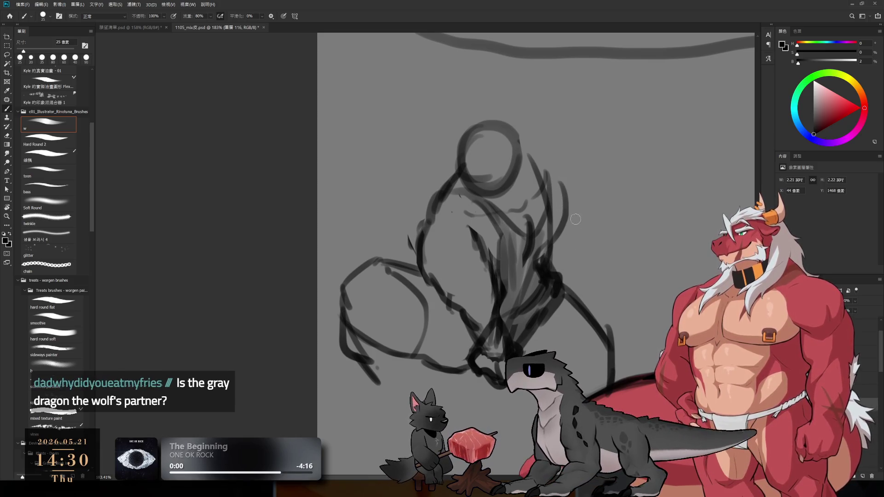
pyautogui.moveTo(520, 149)
pyautogui.mouseDown()
pyautogui.moveTo(550, 152)
pyautogui.moveTo(566, 207)
pyautogui.moveTo(552, 198)
pyautogui.mouseUp()
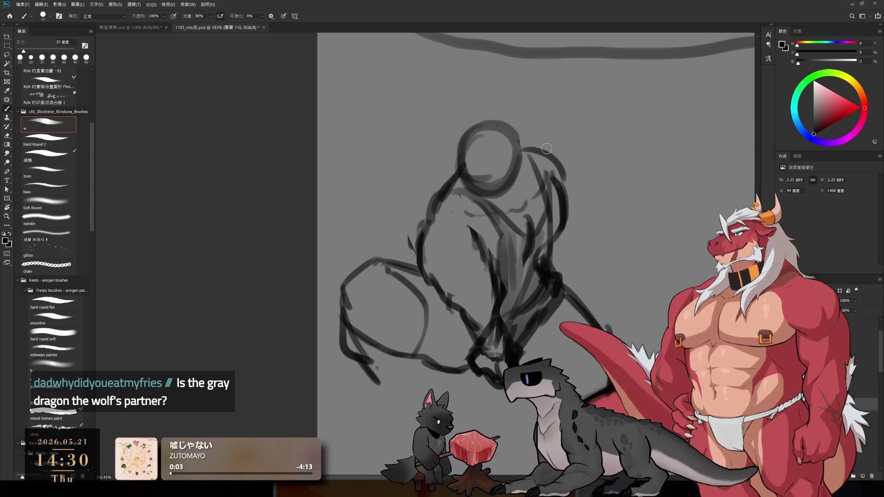
pyautogui.moveTo(524, 146)
pyautogui.mouseDown()
pyautogui.moveTo(568, 193)
pyautogui.moveTo(591, 237)
pyautogui.moveTo(559, 276)
pyautogui.mouseUp()
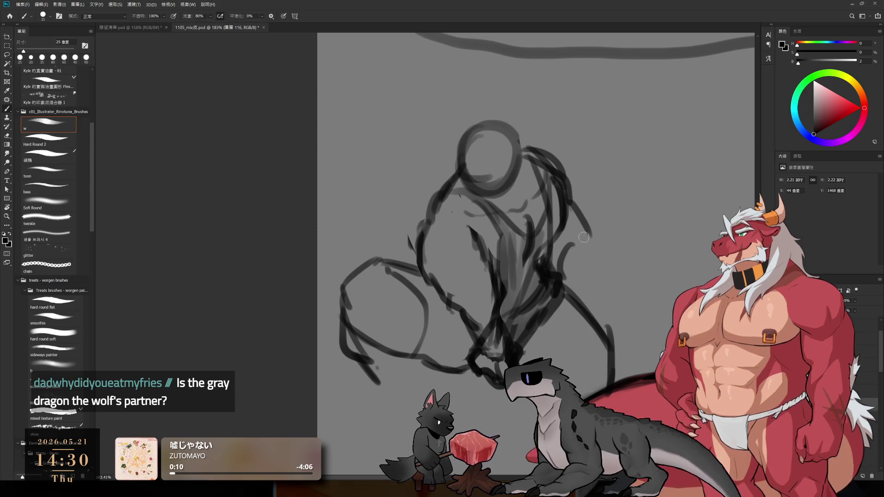
pyautogui.moveTo(598, 240); pyautogui.dragTo(603, 283)
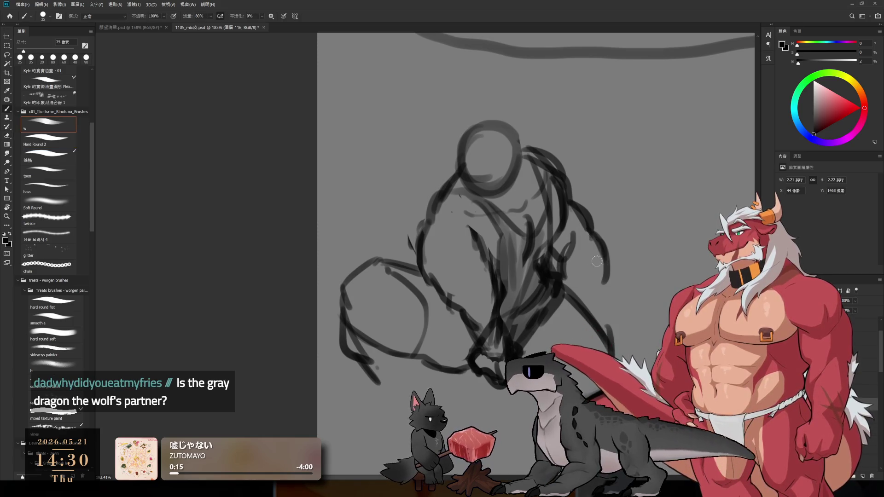
pyautogui.moveTo(604, 249)
pyautogui.mouseDown()
pyautogui.moveTo(597, 282)
pyautogui.moveTo(608, 305)
pyautogui.moveTo(606, 335)
pyautogui.mouseUp()
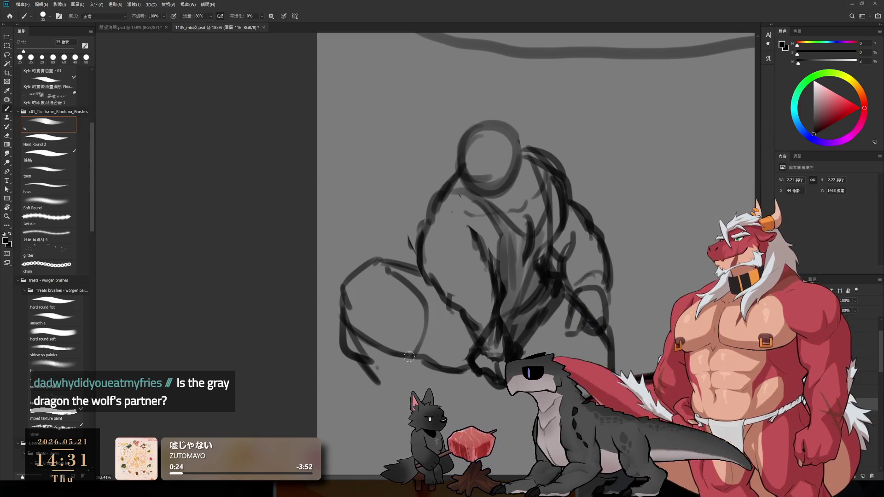
# Erase stray lines on the lower-left leg and bring the lower sketch into view
pyautogui.press('e')
pyautogui.moveTo(354, 297); pyautogui.dragTo(385, 344)
pyautogui.press('b')
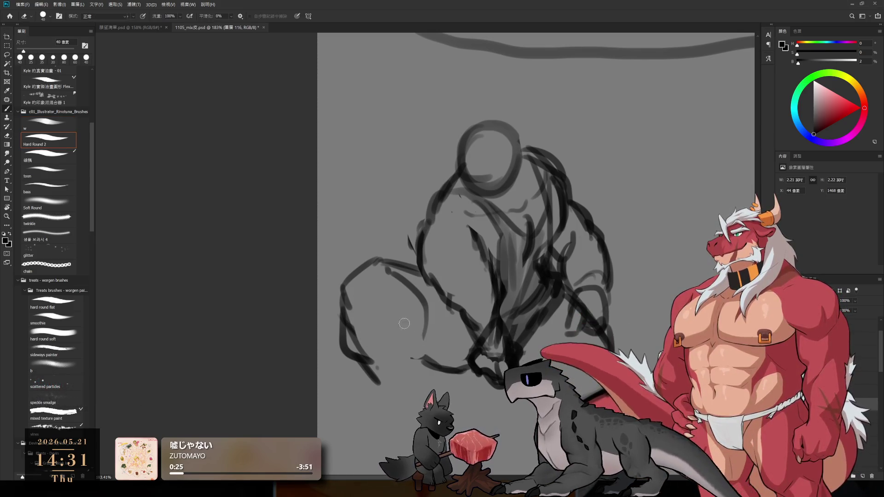
pyautogui.moveTo(415, 384); pyautogui.dragTo(448, 299)
# Sketch the lower legs and feet, including an arched stroke for the right leg
pyautogui.moveTo(422, 247); pyautogui.dragTo(465, 302)
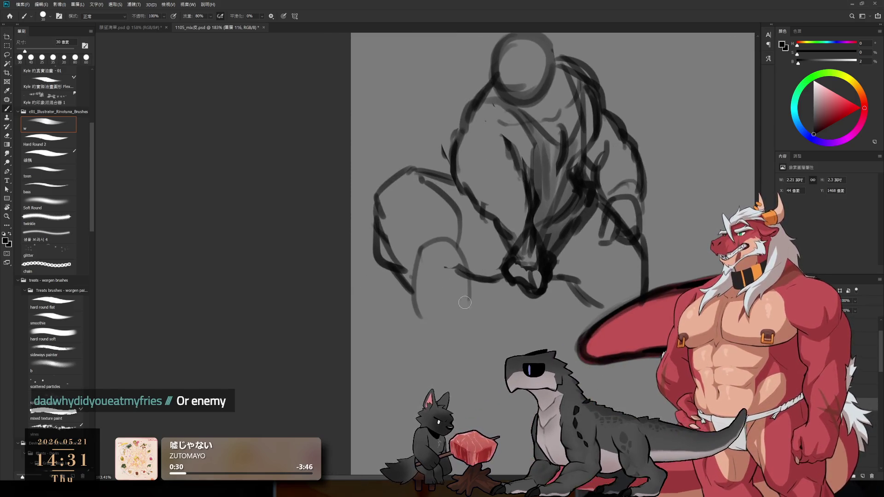
pyautogui.moveTo(404, 305)
pyautogui.mouseDown()
pyautogui.moveTo(399, 335)
pyautogui.moveTo(421, 352)
pyautogui.moveTo(464, 322)
pyautogui.mouseUp()
pyautogui.moveTo(397, 320)
pyautogui.mouseDown()
pyautogui.moveTo(402, 355)
pyautogui.moveTo(448, 340)
pyautogui.mouseUp()
pyautogui.moveTo(460, 232); pyautogui.dragTo(474, 295)
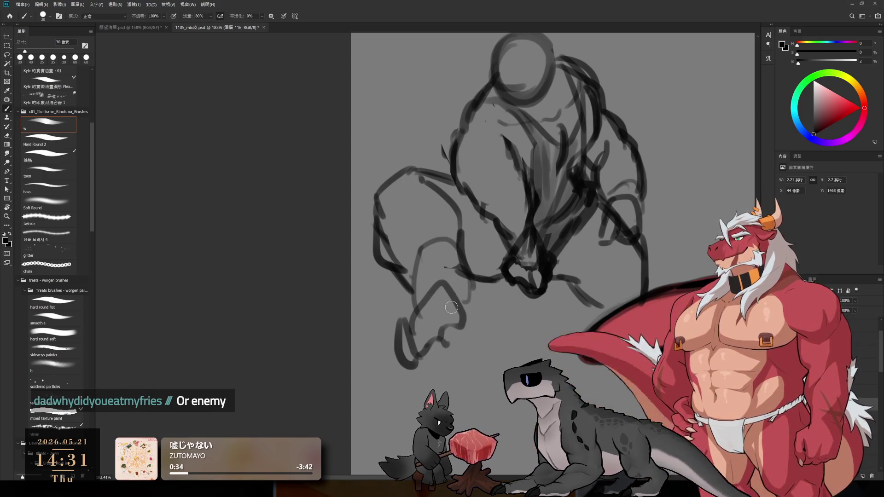
pyautogui.moveTo(424, 285); pyautogui.dragTo(397, 325)
pyautogui.moveTo(610, 309); pyautogui.dragTo(579, 369)
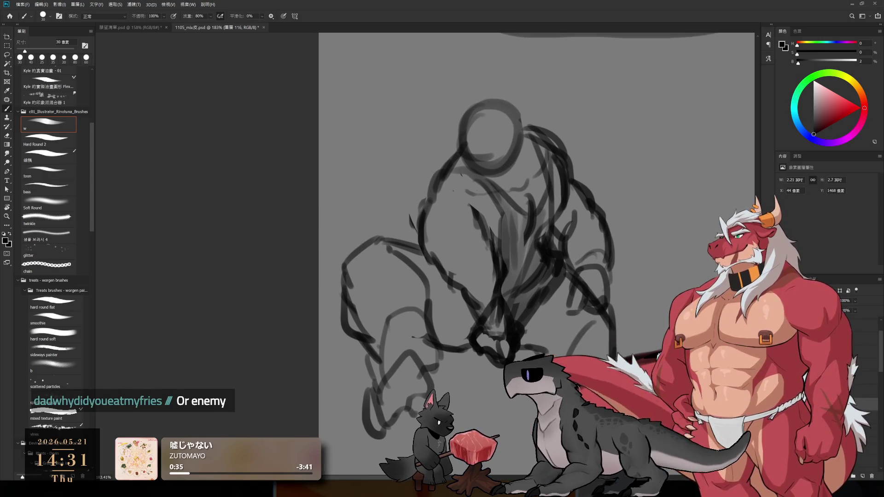
pyautogui.moveTo(548, 323)
pyautogui.mouseDown()
pyautogui.moveTo(585, 297)
pyautogui.moveTo(634, 347)
pyautogui.mouseUp()
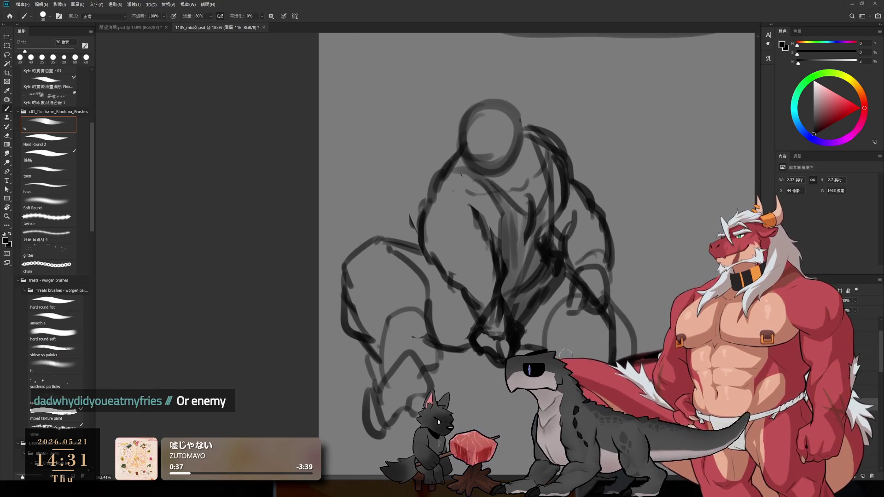
# Zoom in, erase the lower-right part of the head circle, and draw a chin line
pyautogui.scroll(-3, 586, 401)
pyautogui.scroll(5, 584, 326)
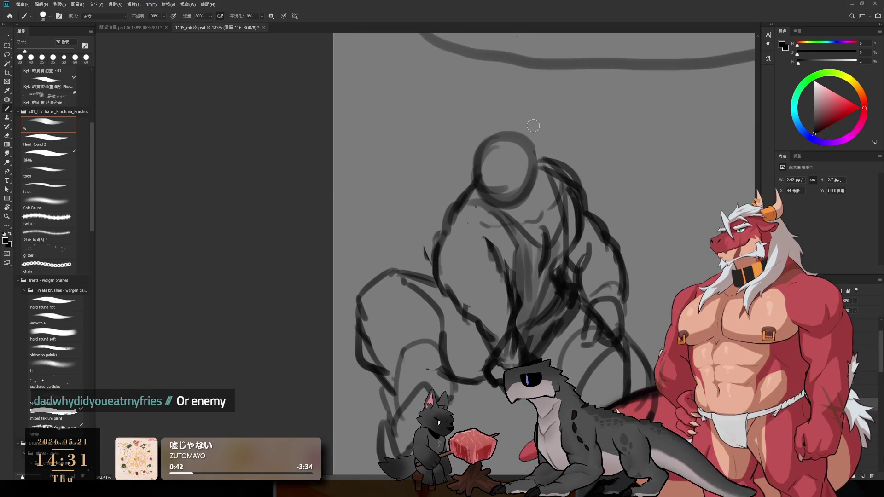
pyautogui.scroll(1, 514, 171)
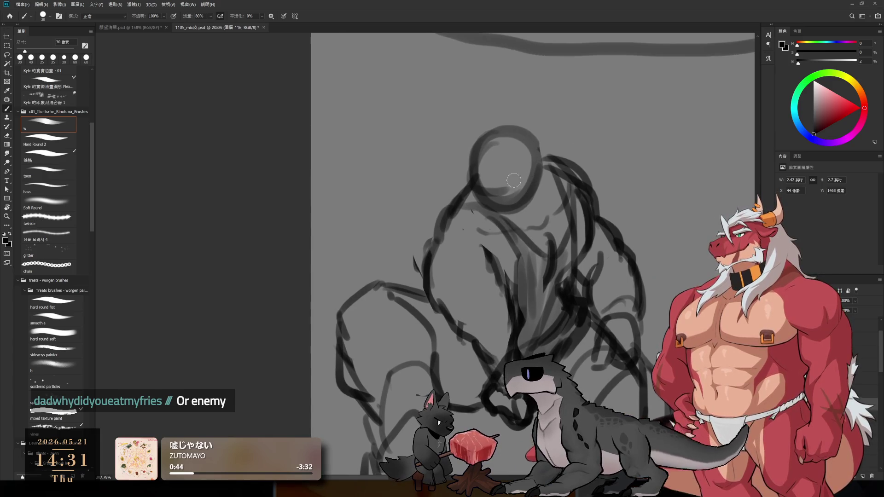
pyautogui.press('e')
pyautogui.moveTo(507, 195)
pyautogui.mouseDown()
pyautogui.moveTo(500, 175)
pyautogui.moveTo(524, 185)
pyautogui.moveTo(500, 207)
pyautogui.mouseUp()
pyautogui.press('b')
pyautogui.moveTo(475, 150); pyautogui.dragTo(468, 175)
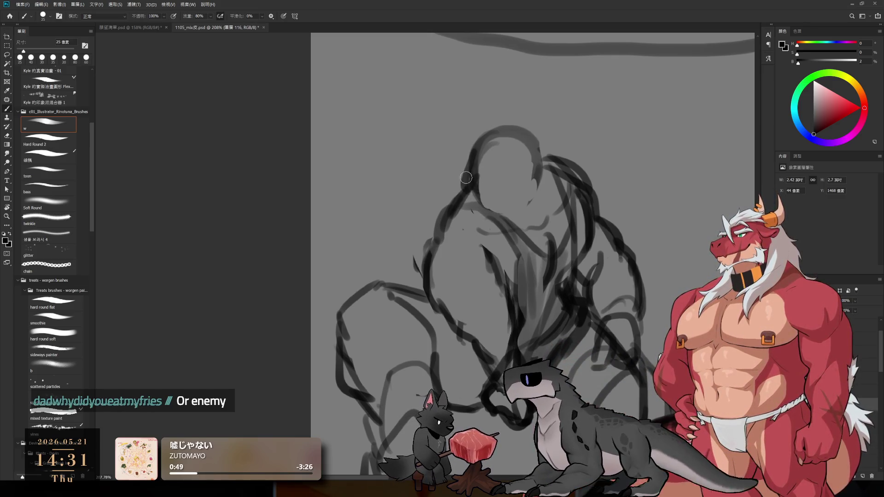
pyautogui.moveTo(478, 200)
pyautogui.mouseDown()
pyautogui.moveTo(504, 230)
pyautogui.moveTo(527, 217)
pyautogui.mouseUp()
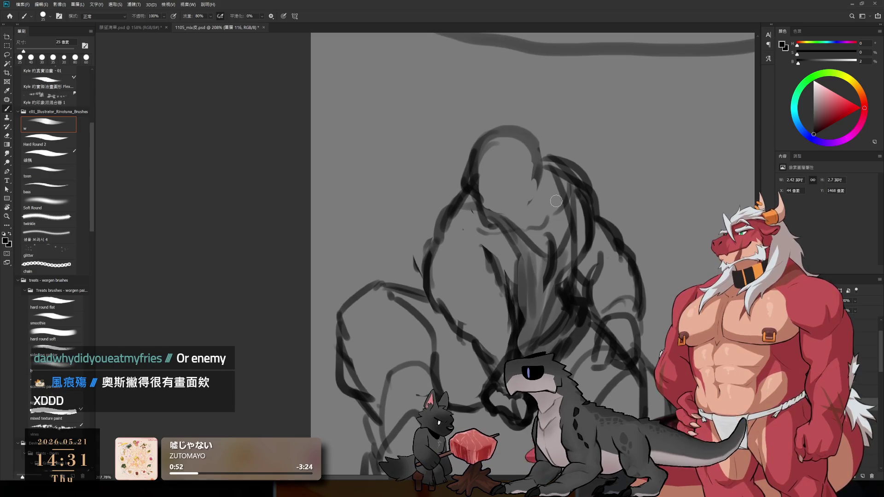
# Add a guide line inside the head and redraw the head's left side outline
pyautogui.scroll(-3, 566, 211)
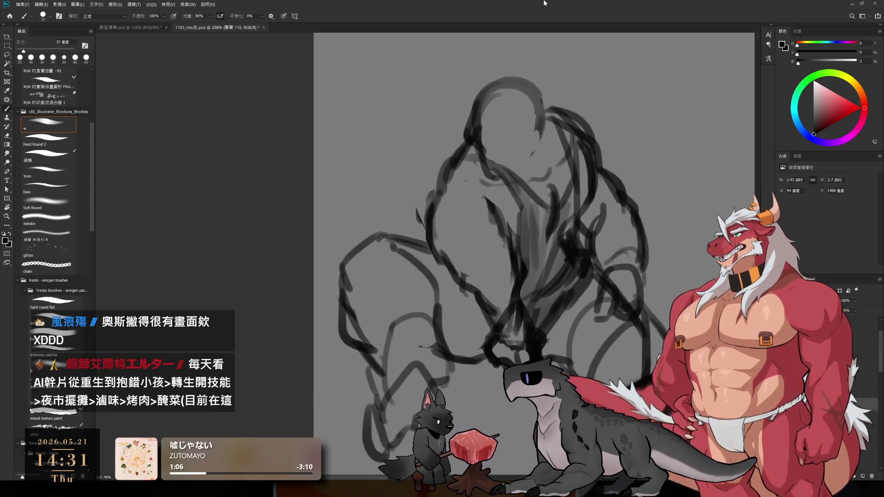
pyautogui.moveTo(575, 253)
pyautogui.mouseDown()
pyautogui.moveTo(514, 226)
pyautogui.moveTo(525, 232)
pyautogui.mouseUp()
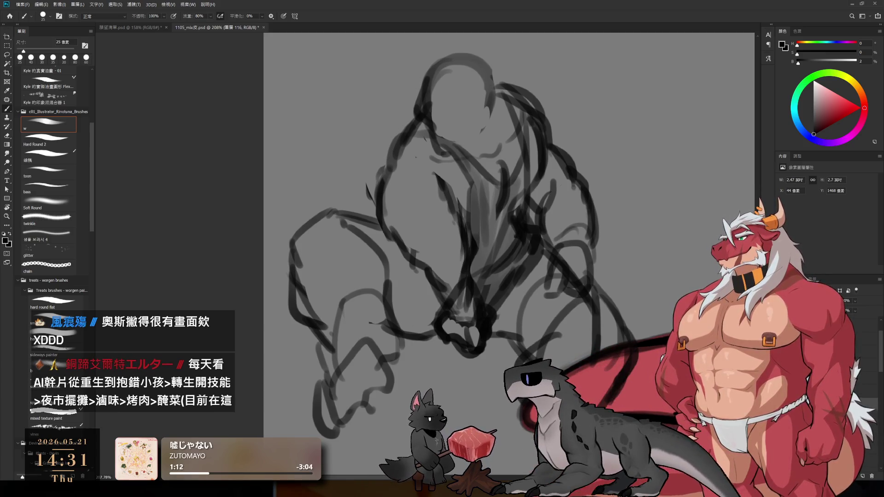
pyautogui.scroll(3, 505, 319)
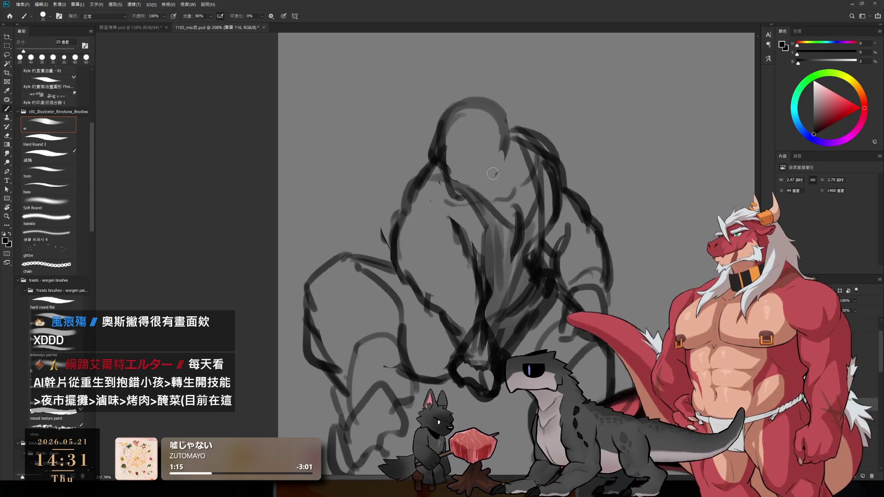
pyautogui.moveTo(470, 109)
pyautogui.mouseDown()
pyautogui.moveTo(465, 162)
pyautogui.moveTo(486, 148)
pyautogui.mouseUp()
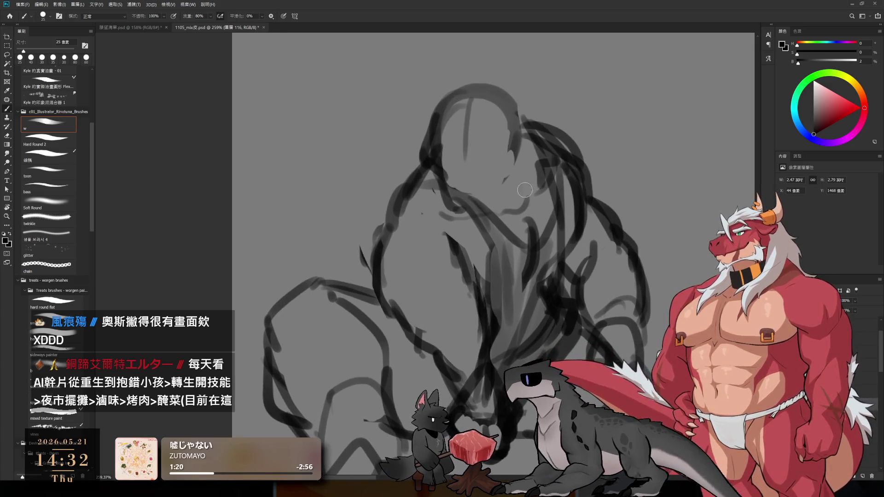
pyautogui.moveTo(425, 126)
pyautogui.mouseDown()
pyautogui.moveTo(381, 151)
pyautogui.moveTo(401, 186)
pyautogui.mouseUp()
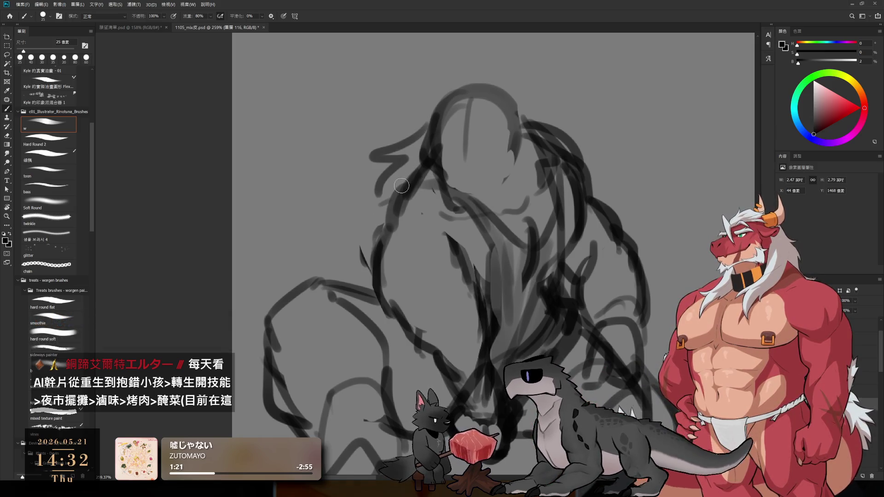
pyautogui.hotkey('ctrl', 'z')
pyautogui.hotkey('ctrl', 'z')
pyautogui.moveTo(429, 114); pyautogui.dragTo(400, 154)
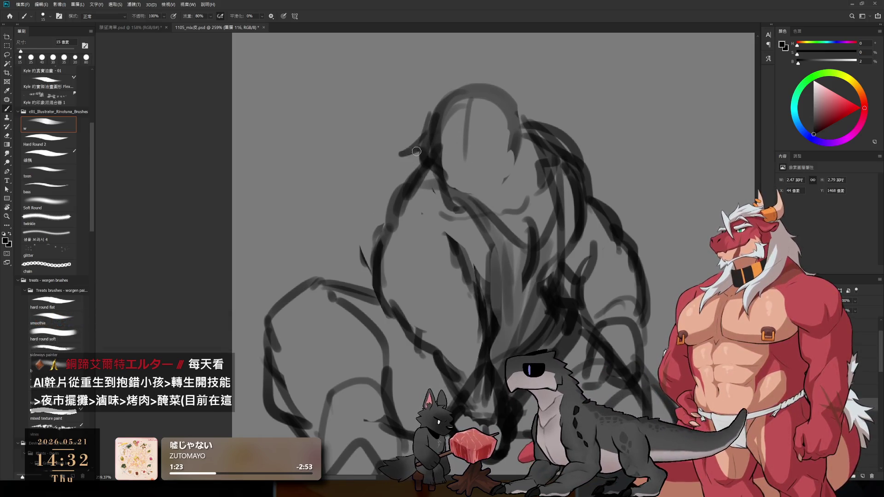
# Draw fine face lines with a smaller brush: eye, jaw line and brow
pyautogui.scroll(3, 492, 163)
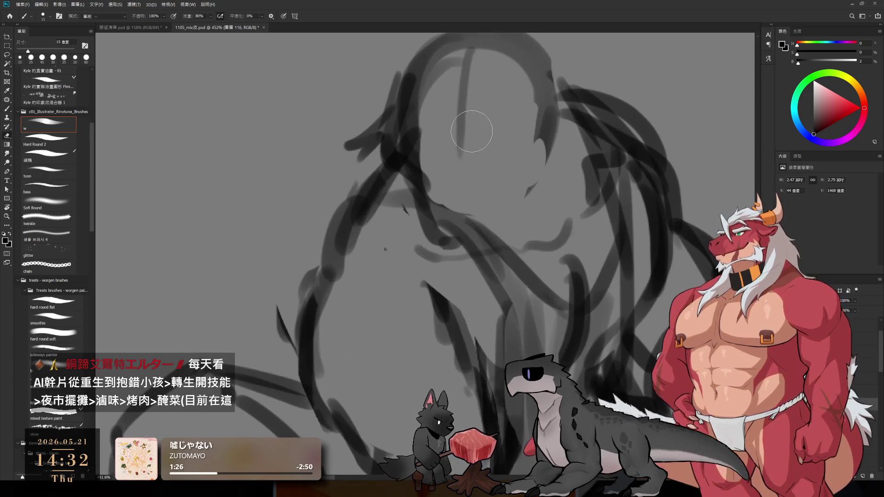
pyautogui.press('[')
pyautogui.moveTo(475, 168)
pyautogui.mouseDown()
pyautogui.moveTo(507, 135)
pyautogui.moveTo(485, 172)
pyautogui.moveTo(485, 132)
pyautogui.mouseUp()
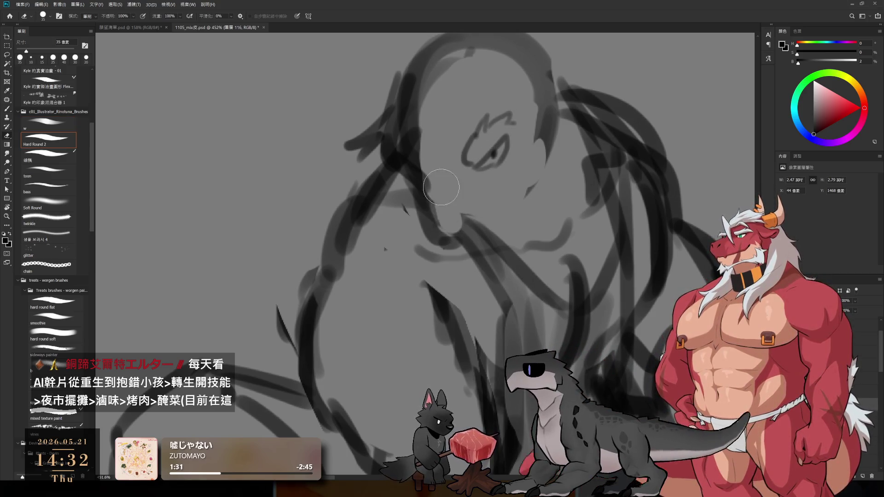
pyautogui.moveTo(465, 213)
pyautogui.mouseDown()
pyautogui.moveTo(446, 243)
pyautogui.moveTo(472, 241)
pyautogui.moveTo(497, 221)
pyautogui.moveTo(515, 171)
pyautogui.mouseUp()
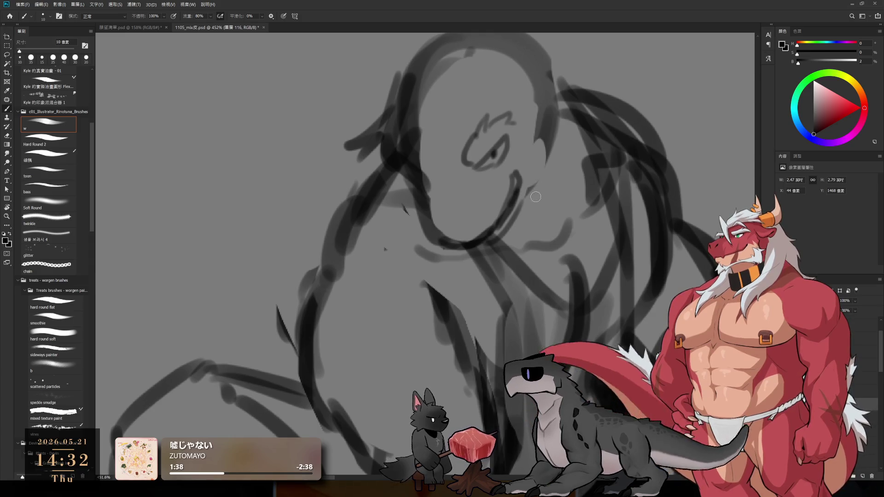
pyautogui.moveTo(510, 194); pyautogui.dragTo(483, 246)
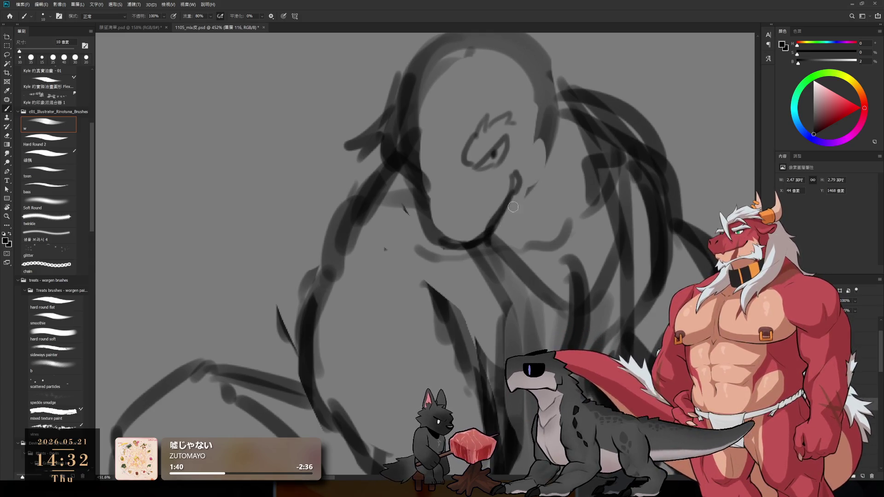
pyautogui.moveTo(529, 130)
pyautogui.mouseDown()
pyautogui.moveTo(544, 171)
pyautogui.moveTo(456, 243)
pyautogui.mouseUp()
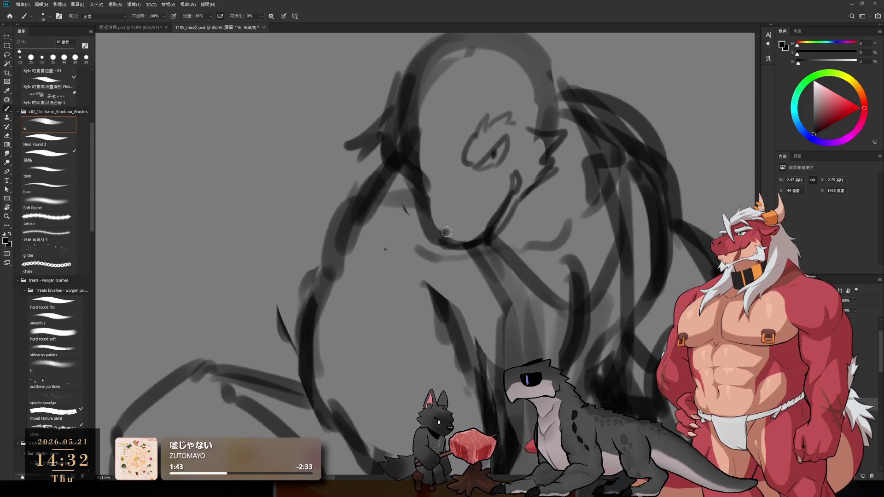
# Darken the neck line and repaint the head outline, then zoom out
pyautogui.moveTo(414, 155); pyautogui.dragTo(424, 189)
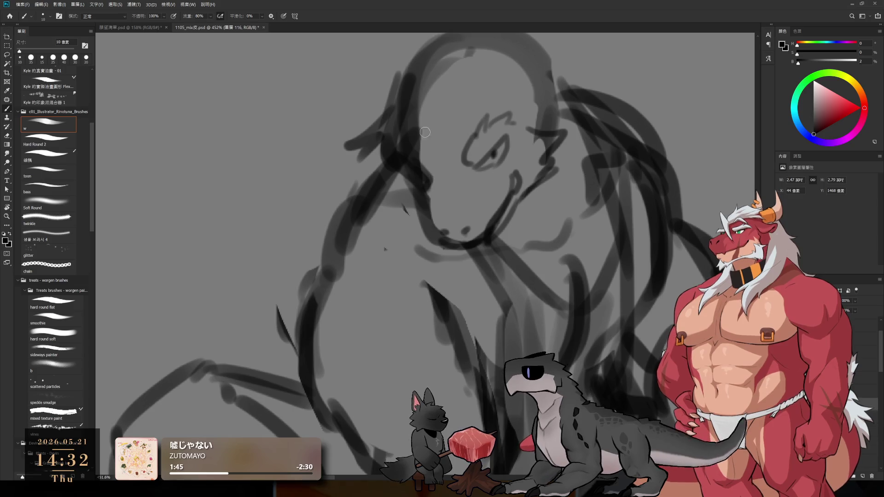
pyautogui.moveTo(425, 132); pyautogui.dragTo(434, 182)
pyautogui.moveTo(405, 122)
pyautogui.mouseDown()
pyautogui.moveTo(435, 164)
pyautogui.moveTo(409, 164)
pyautogui.moveTo(438, 173)
pyautogui.mouseUp()
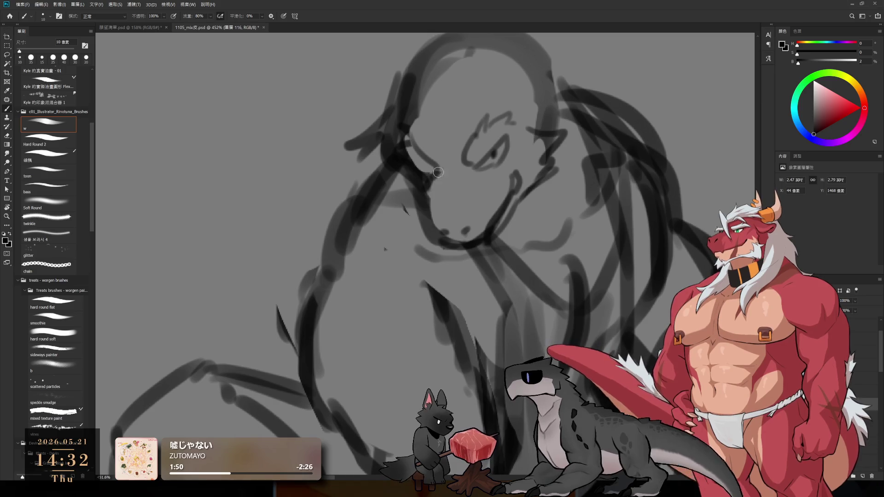
pyautogui.scroll(-5, 462, 172)
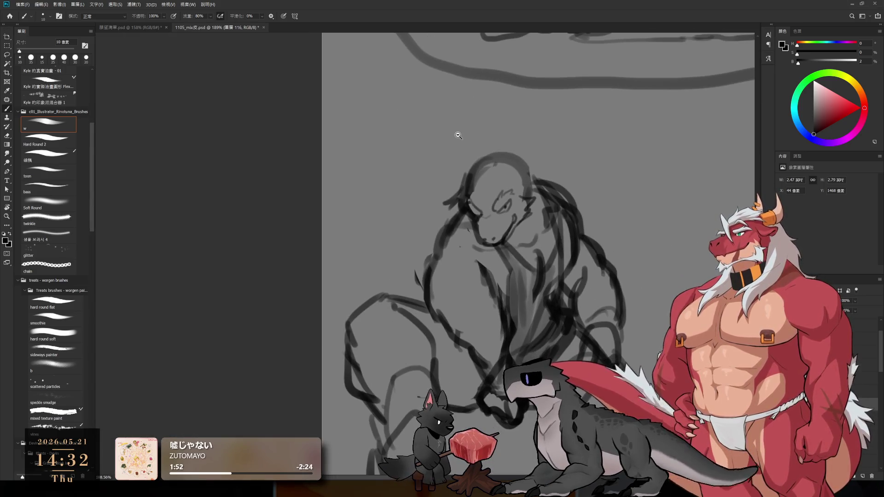
# Redraw the face, side-of-head and forehead lines of the crouching dragon's head
pyautogui.scroll(2, 498, 189)
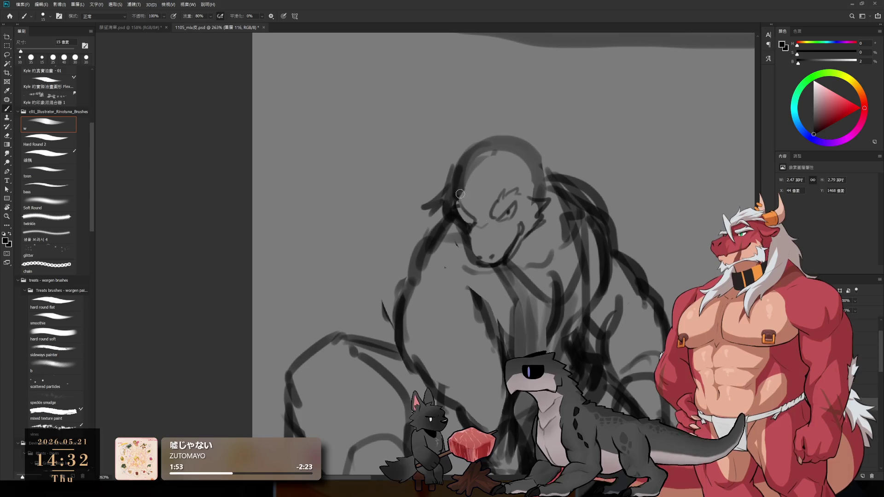
pyautogui.moveTo(460, 194); pyautogui.dragTo(496, 228)
pyautogui.scroll(2, 491, 184)
pyautogui.moveTo(490, 184); pyautogui.dragTo(507, 119)
pyautogui.moveTo(453, 185)
pyautogui.mouseDown()
pyautogui.moveTo(442, 140)
pyautogui.moveTo(464, 131)
pyautogui.moveTo(481, 198)
pyautogui.mouseUp()
pyautogui.hotkey('ctrl', 'z')
pyautogui.hotkey('ctrl', 'z')
pyautogui.moveTo(508, 124); pyautogui.dragTo(493, 194)
# Draw two curved horns on top of the head, undoing stray strokes
pyautogui.moveTo(476, 90)
pyautogui.mouseDown()
pyautogui.moveTo(469, 159)
pyautogui.moveTo(482, 188)
pyautogui.moveTo(457, 142)
pyautogui.mouseUp()
pyautogui.moveTo(541, 106)
pyautogui.mouseDown()
pyautogui.moveTo(516, 117)
pyautogui.moveTo(532, 148)
pyautogui.moveTo(522, 90)
pyautogui.moveTo(520, 145)
pyautogui.mouseUp()
pyautogui.hotkey('ctrl', 'z')
pyautogui.moveTo(540, 95); pyautogui.dragTo(555, 182)
pyautogui.hotkey('ctrl', 'z')
pyautogui.moveTo(414, 118)
pyautogui.mouseDown()
pyautogui.moveTo(443, 163)
pyautogui.moveTo(430, 208)
pyautogui.mouseUp()
pyautogui.hotkey('ctrl', 'z')
pyautogui.hotkey('ctrl', 'z')
pyautogui.moveTo(511, 142)
pyautogui.mouseDown()
pyautogui.moveTo(478, 175)
pyautogui.moveTo(520, 145)
pyautogui.moveTo(481, 198)
pyautogui.moveTo(497, 223)
pyautogui.mouseUp()
# Add spiky mane strokes right of the head, then set the brush to 15 px
pyautogui.moveTo(557, 184)
pyautogui.mouseDown()
pyautogui.moveTo(599, 159)
pyautogui.moveTo(600, 201)
pyautogui.mouseUp()
pyautogui.scroll(-5, 593, 207)
pyautogui.moveTo(591, 111); pyautogui.dragTo(608, 152)
pyautogui.scroll(-3, 506, 184)
pyautogui.scroll(-3, 464, 138)
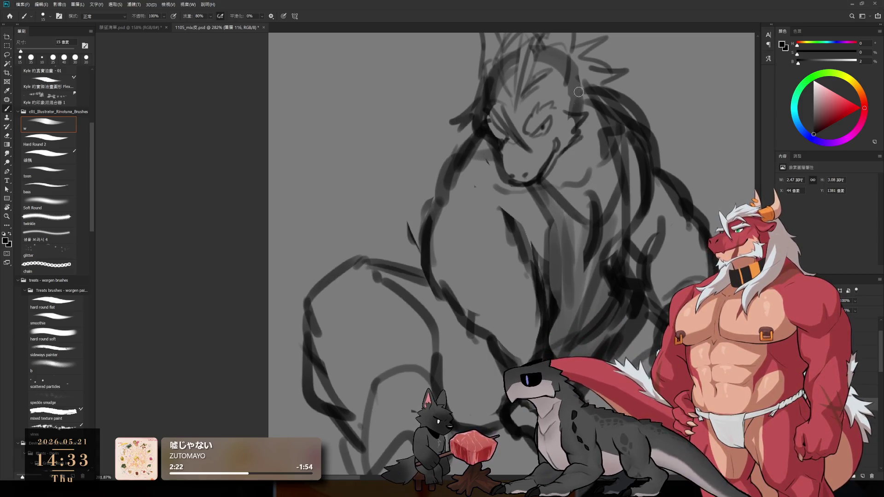
pyautogui.press(']')
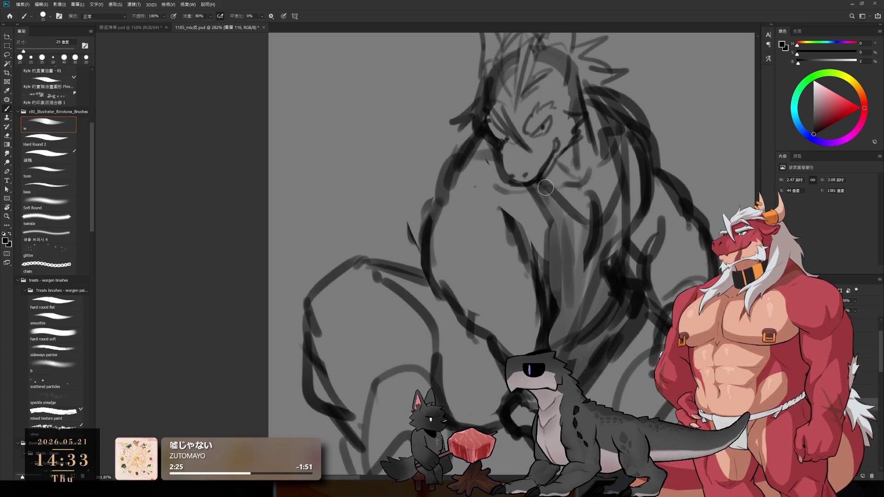
pyautogui.press('[')
pyautogui.press('[')
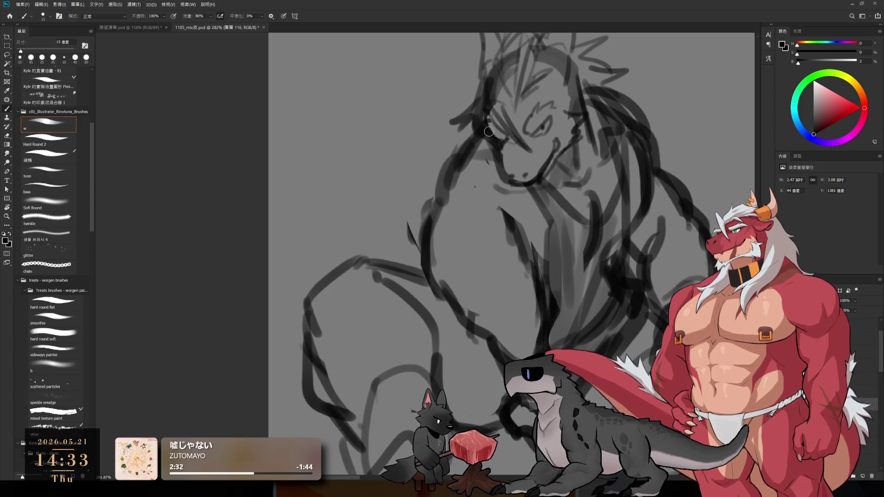
# Zoom out to frame the whole sketch, set a 10 px brush, and toggle the layer to compare
pyautogui.moveTo(546, 192)
pyautogui.mouseDown()
pyautogui.moveTo(469, 120)
pyautogui.moveTo(500, 97)
pyautogui.mouseUp()
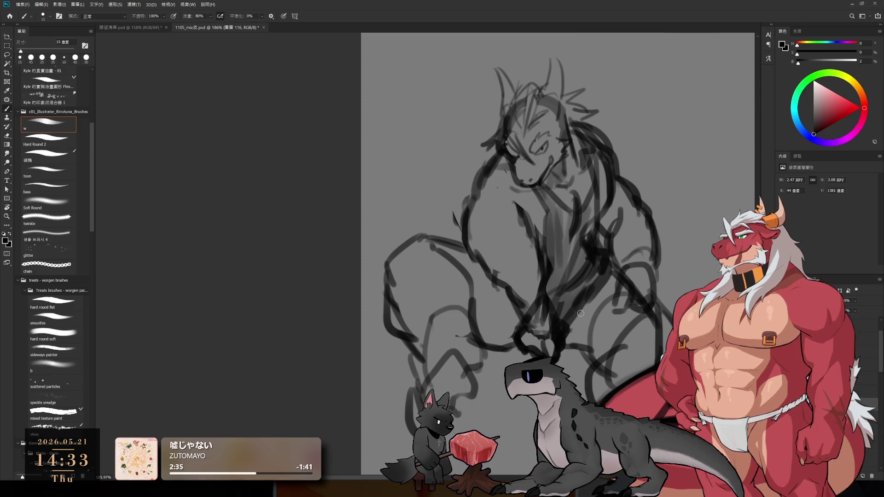
pyautogui.moveTo(592, 319)
pyautogui.mouseDown()
pyautogui.moveTo(519, 306)
pyautogui.moveTo(500, 290)
pyautogui.mouseUp()
pyautogui.moveTo(604, 312)
pyautogui.mouseDown()
pyautogui.moveTo(545, 322)
pyautogui.moveTo(511, 307)
pyautogui.mouseUp()
pyautogui.scroll(-6, 511, 307)
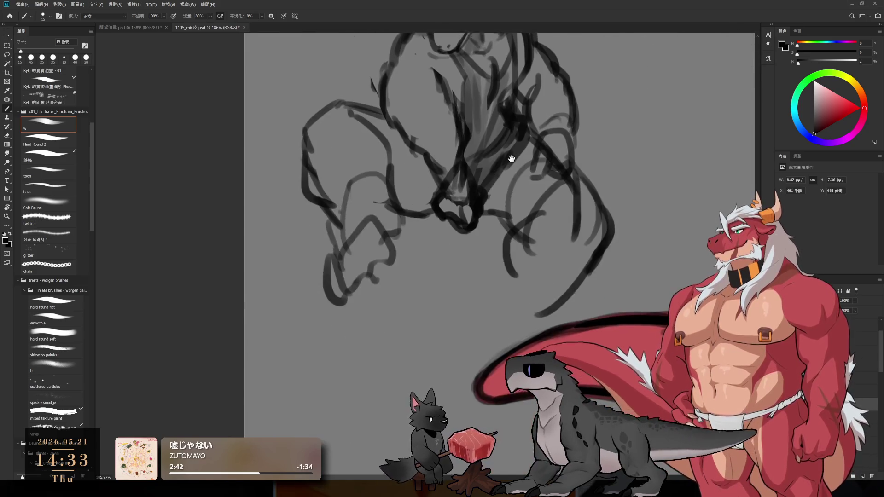
pyautogui.moveTo(503, 272)
pyautogui.mouseDown()
pyautogui.moveTo(499, 134)
pyautogui.moveTo(486, 290)
pyautogui.moveTo(690, 134)
pyautogui.moveTo(386, 202)
pyautogui.moveTo(377, 185)
pyautogui.moveTo(587, 223)
pyautogui.mouseUp()
pyautogui.scroll(5, 586, 223)
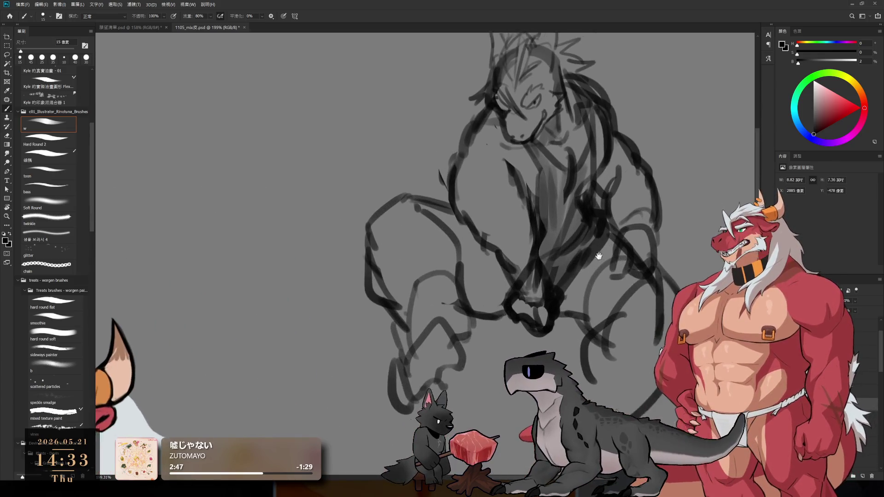
pyautogui.press('[')
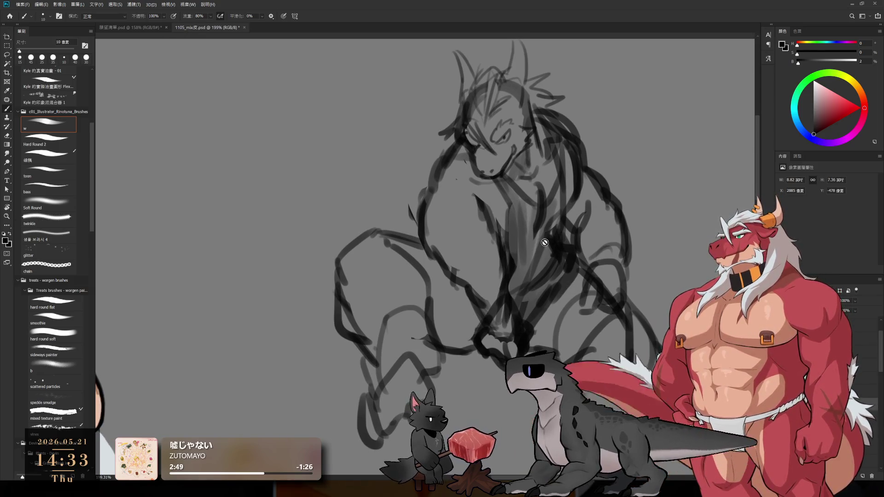
pyautogui.hotkey('ctrl', ',')
pyautogui.hotkey('ctrl', ',')
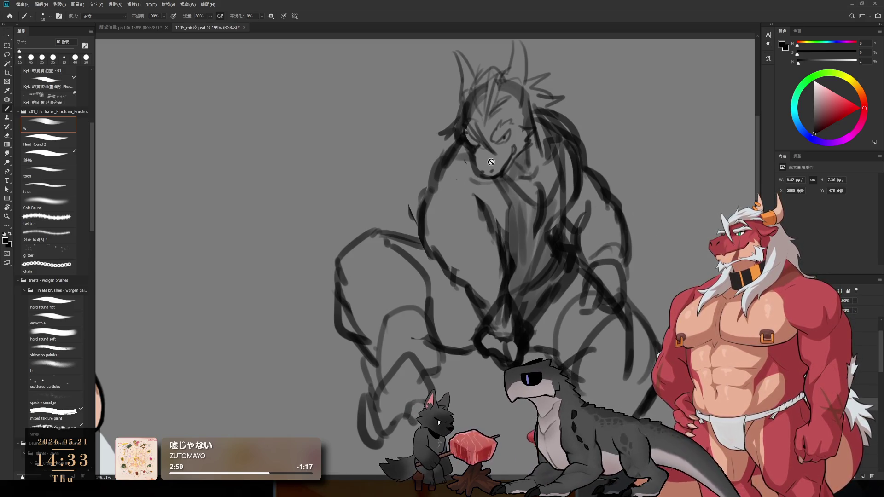
# Zoom in on the dragon's torso with the brush set between 15 and 35 px
pyautogui.press('l')
pyautogui.press('b')
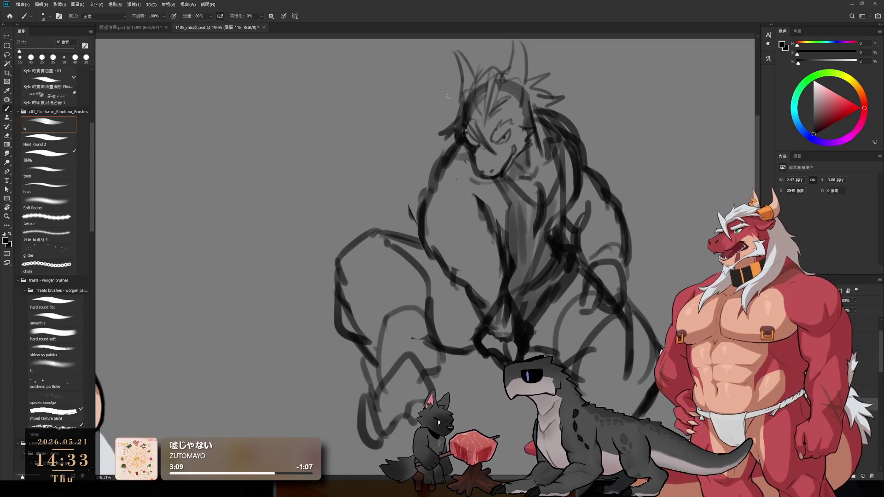
pyautogui.press(']')
pyautogui.press('e')
pyautogui.press('b')
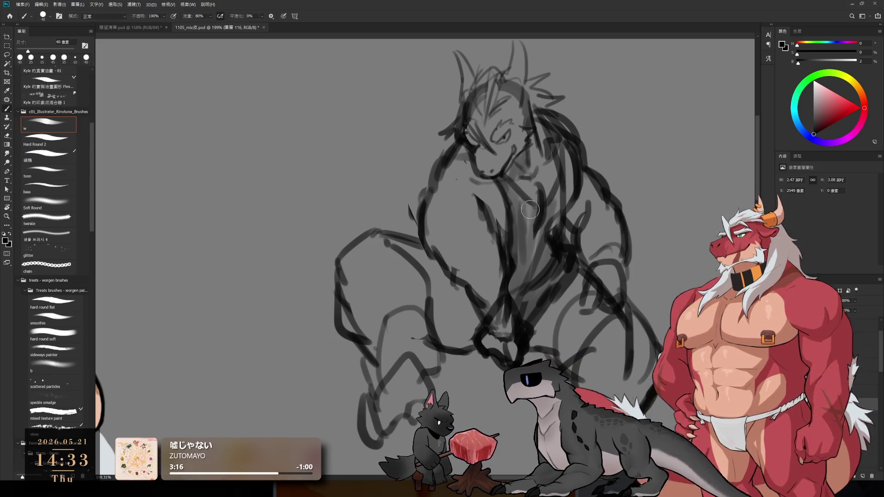
pyautogui.press('[')
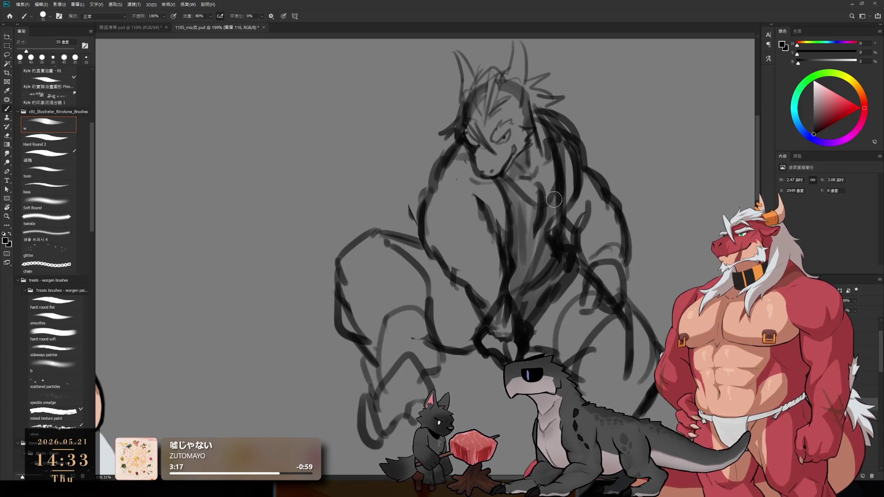
pyautogui.moveTo(589, 207); pyautogui.dragTo(594, 205)
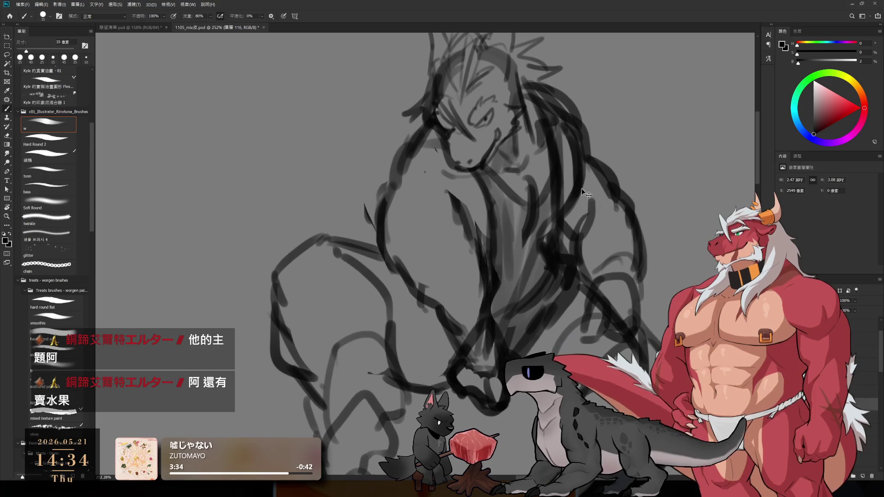
# Touch up the chest and shoulder lines, alternating a 10 px brush and the eraser
pyautogui.press('[')
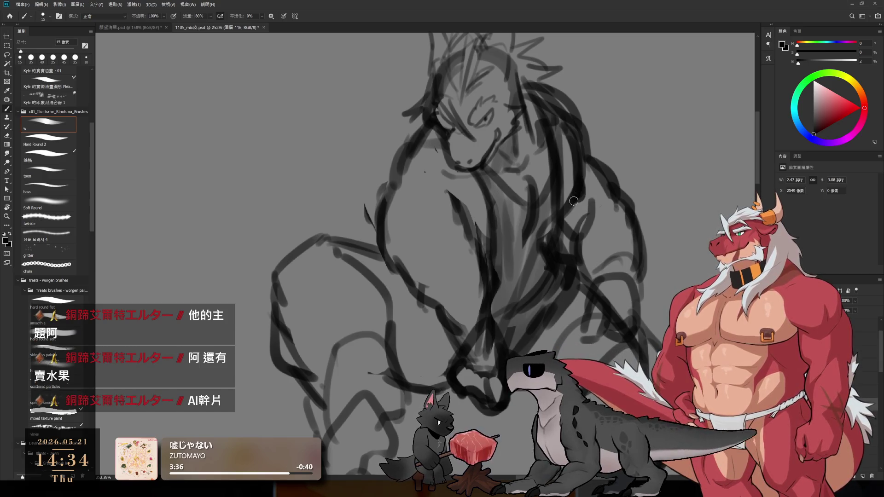
pyautogui.press(']')
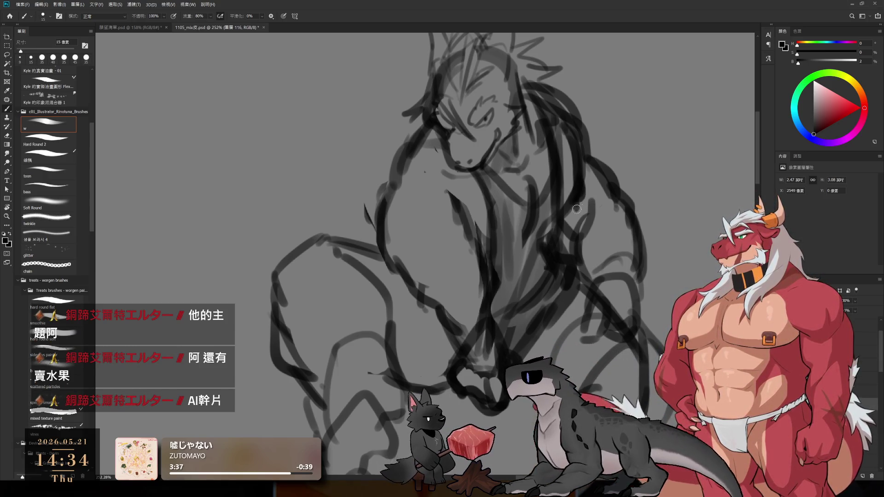
pyautogui.press('e')
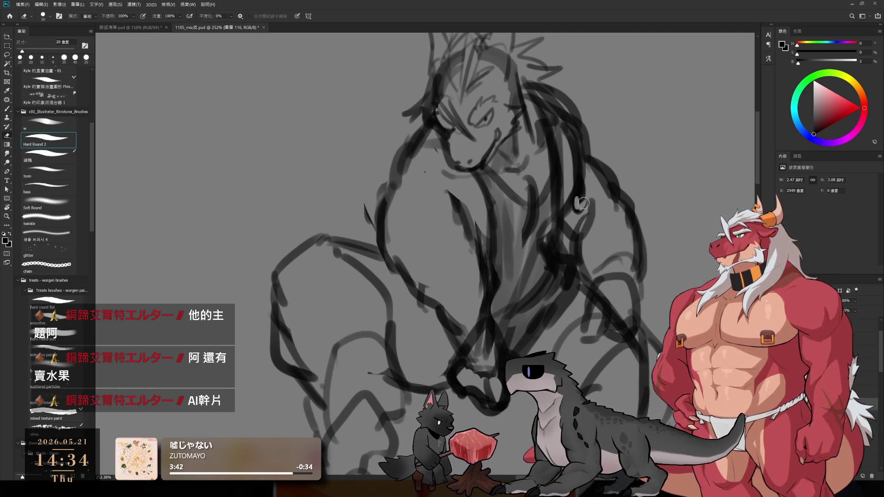
pyautogui.press('b')
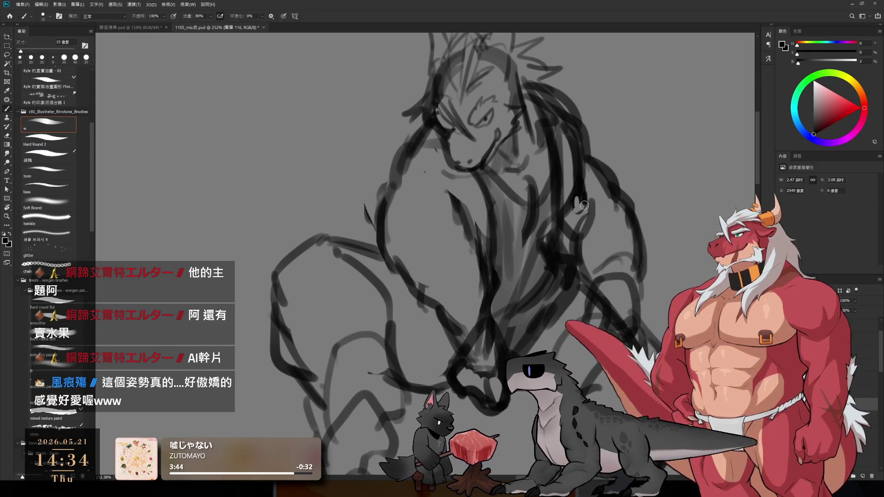
pyautogui.scroll(-3, 563, 221)
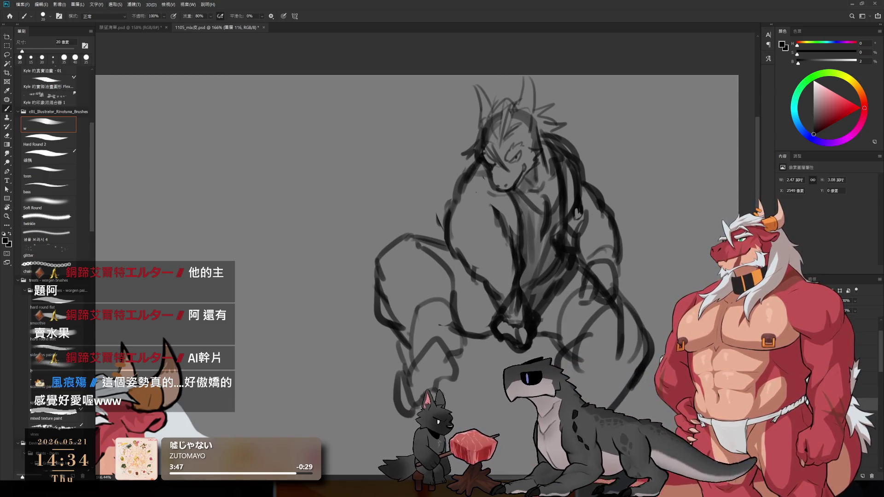
# Erase rough sketch lines, alternating the eraser with a 35 px brush
pyautogui.press(']')
pyautogui.press(']')
pyautogui.press(']')
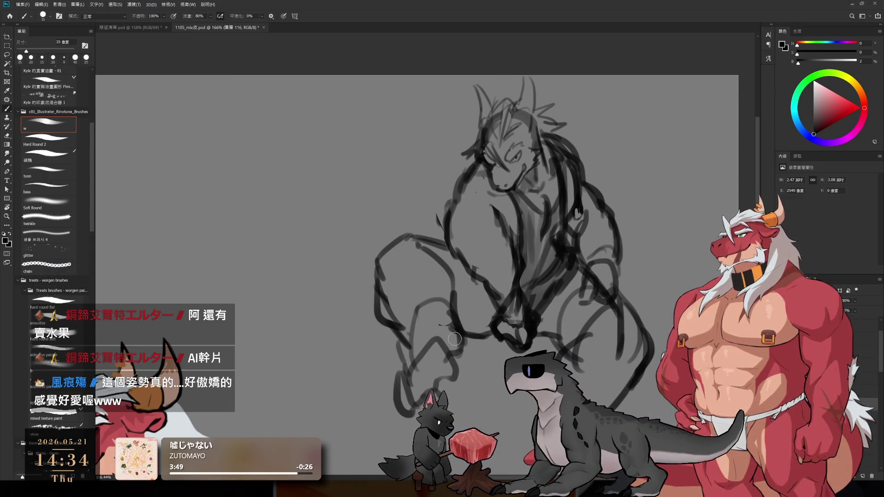
pyautogui.press('e')
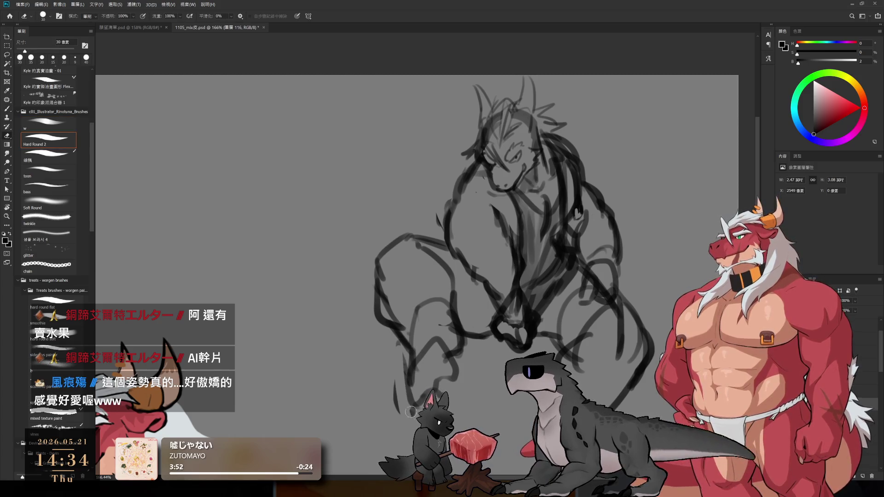
pyautogui.press('b')
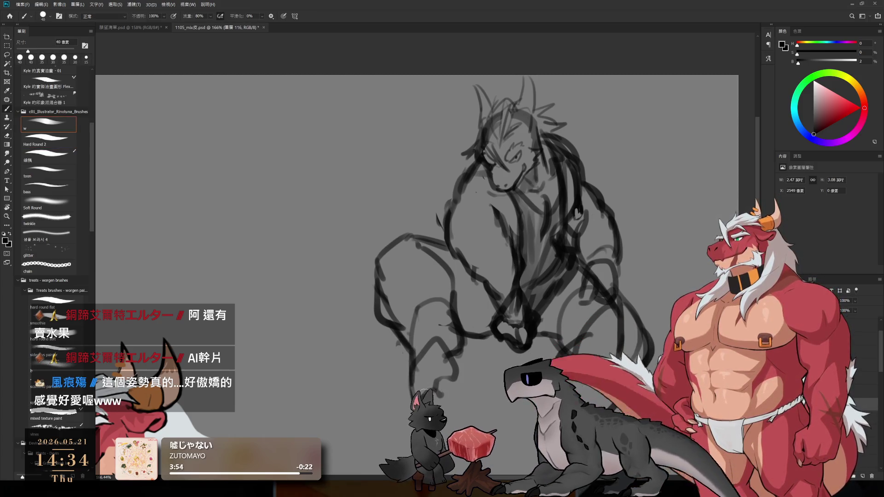
pyautogui.press('e')
pyautogui.press('b')
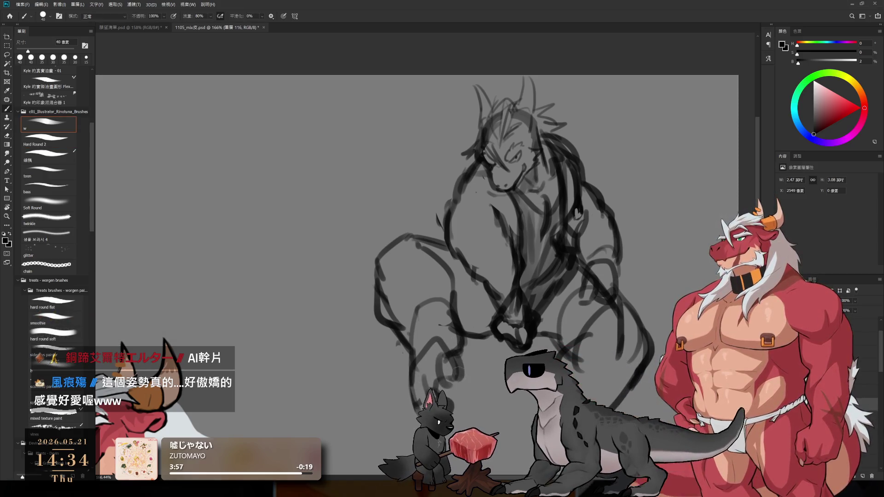
pyautogui.press('e')
pyautogui.press('b')
pyautogui.press('e')
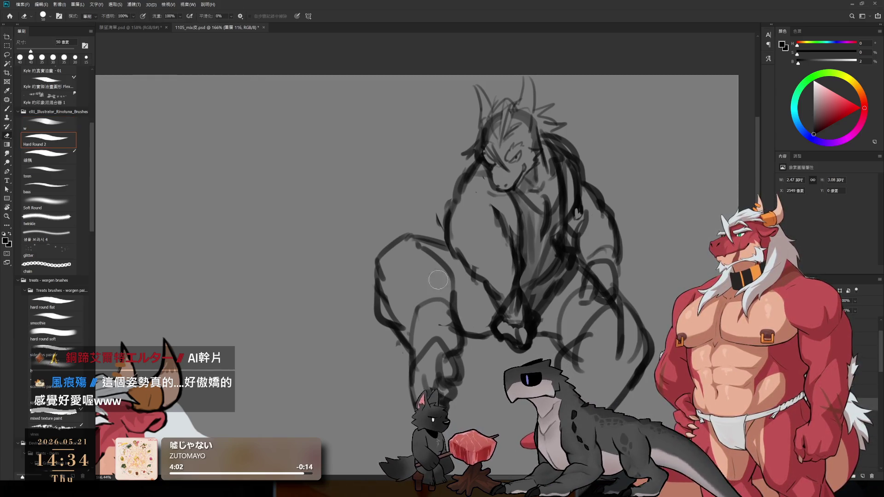
pyautogui.press('b')
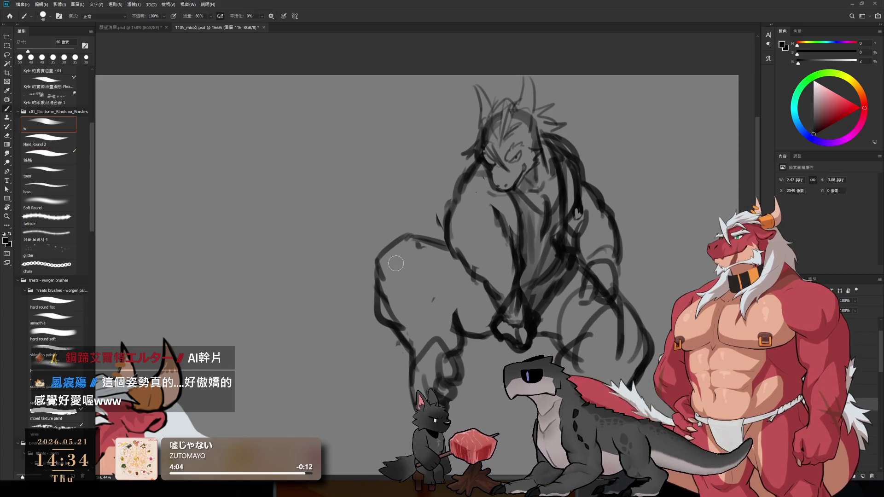
# Strengthen and thicken the left leg and lower-leg outlines of the sketch
pyautogui.moveTo(421, 252)
pyautogui.mouseDown()
pyautogui.moveTo(425, 274)
pyautogui.moveTo(408, 322)
pyautogui.mouseUp()
pyautogui.moveTo(442, 258)
pyautogui.mouseDown()
pyautogui.moveTo(449, 322)
pyautogui.moveTo(462, 332)
pyautogui.mouseUp()
pyautogui.moveTo(442, 295)
pyautogui.mouseDown()
pyautogui.moveTo(460, 349)
pyautogui.moveTo(437, 352)
pyautogui.mouseUp()
pyautogui.moveTo(400, 328); pyautogui.dragTo(426, 352)
pyautogui.scroll(-3, 415, 276)
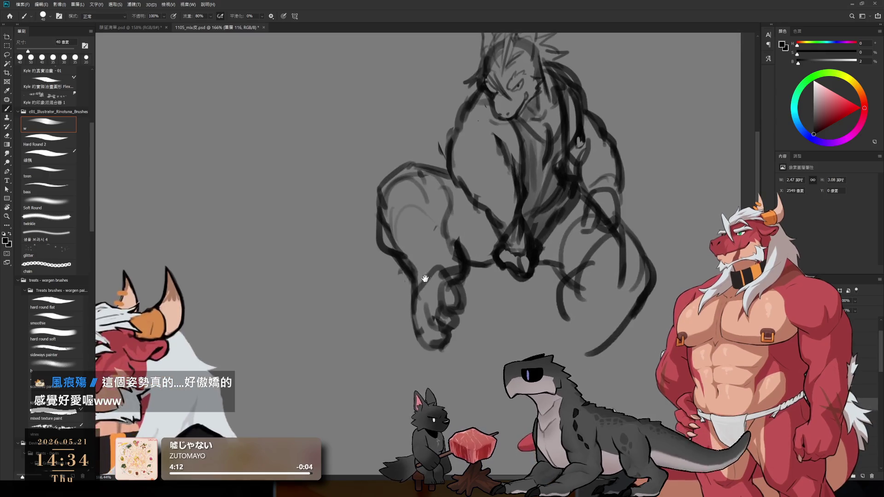
# Move the view so the sketch sits beside the red dragon's legs
pyautogui.moveTo(414, 276); pyautogui.dragTo(460, 102)
pyautogui.scroll(-6, 459, 102)
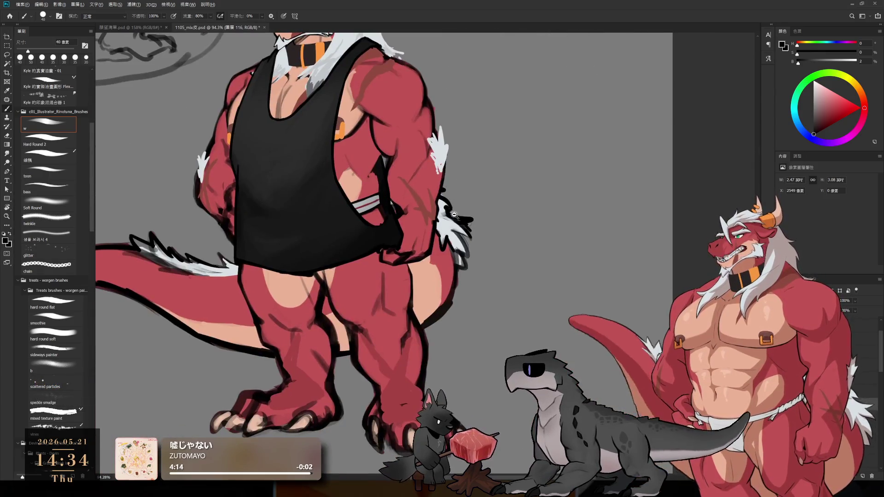
pyautogui.scroll(-2, 491, 137)
pyautogui.moveTo(542, 45); pyautogui.dragTo(520, 242)
pyautogui.scroll(4, 542, 244)
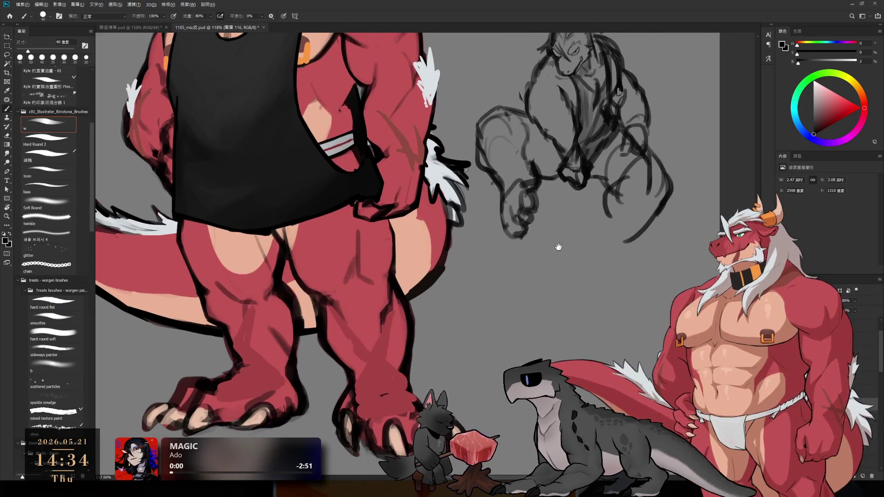
# Erase and redraw rough lines on the sketch's right arm and centre
pyautogui.press('e')
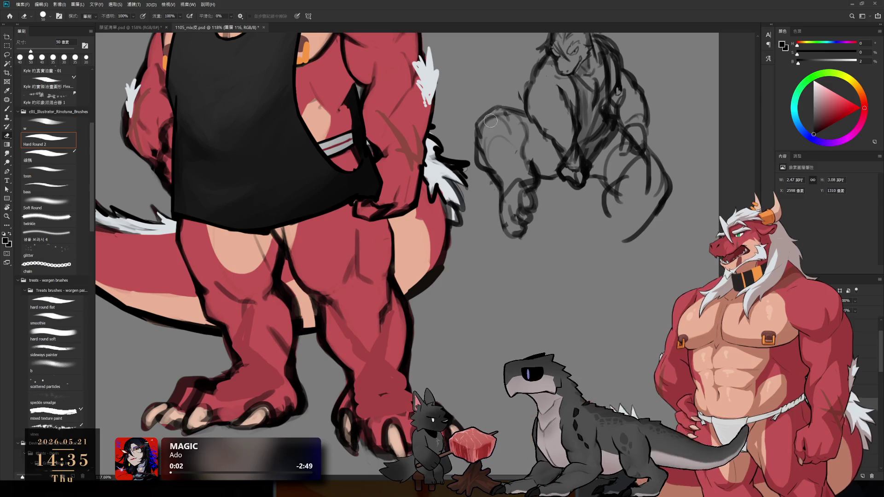
pyautogui.press('b')
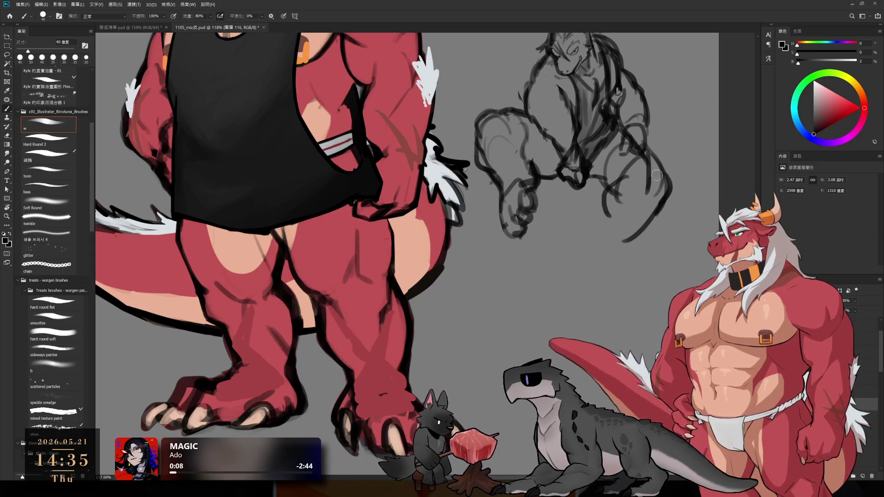
pyautogui.press('e')
pyautogui.press(']')
pyautogui.press('b')
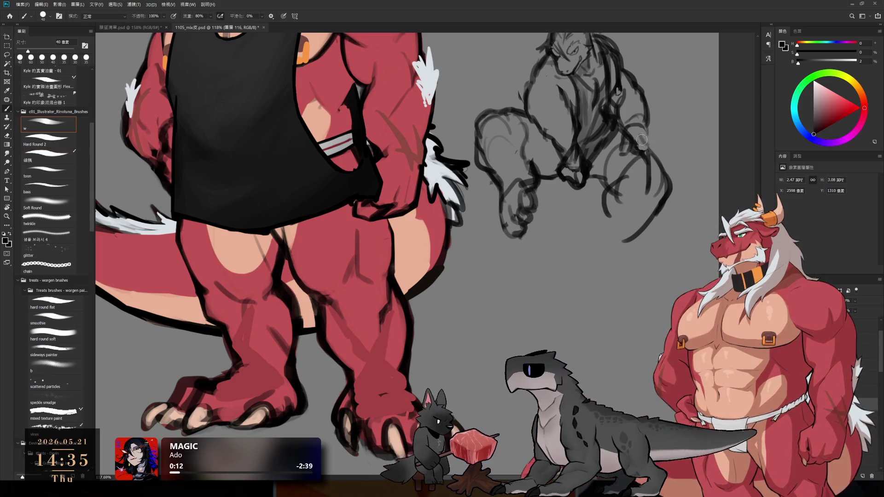
pyautogui.moveTo(643, 155); pyautogui.dragTo(597, 215)
# Erase rough torso strokes and redraw them darker with a 30 px brush
pyautogui.scroll(3, 578, 170)
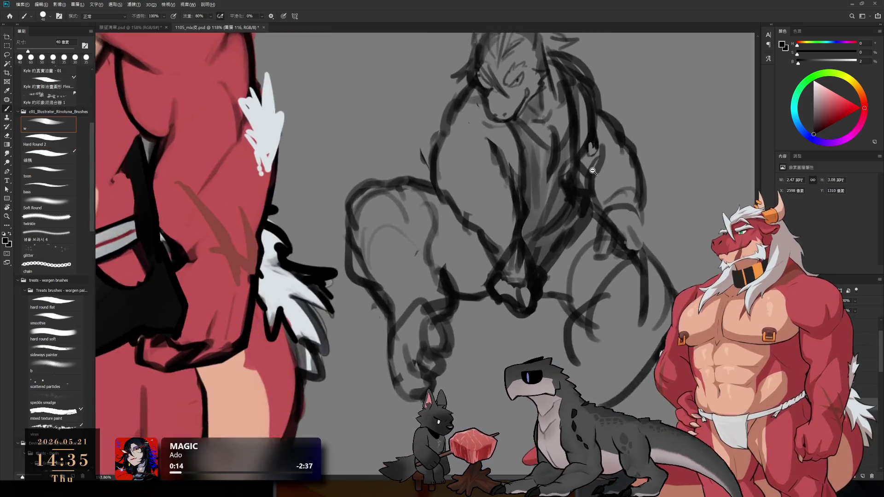
pyautogui.press('e')
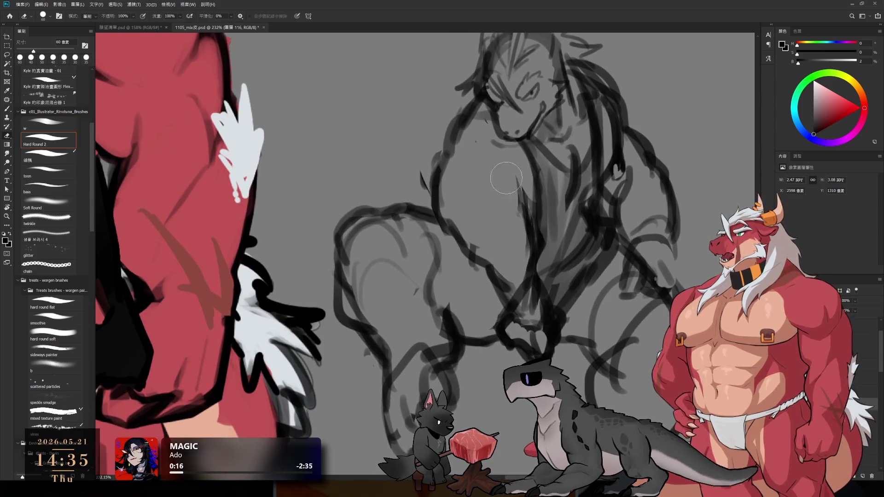
pyautogui.press('b')
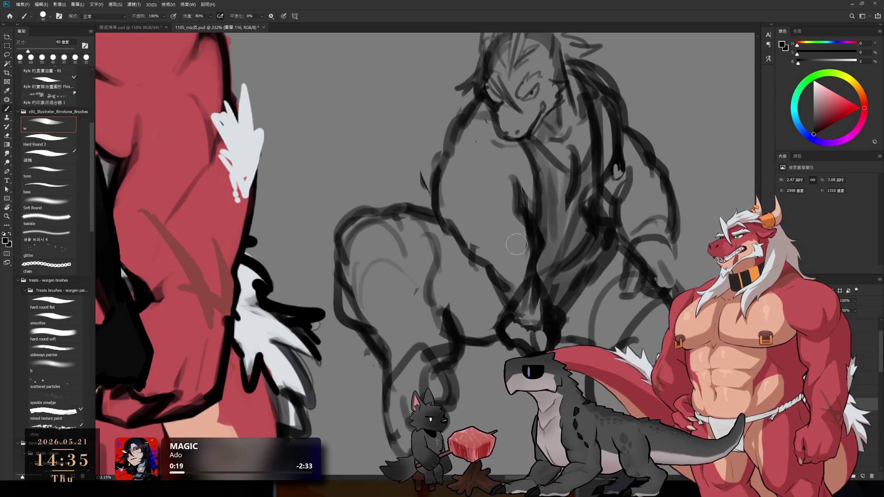
pyautogui.press('e')
pyautogui.moveTo(525, 290)
pyautogui.mouseDown()
pyautogui.moveTo(536, 271)
pyautogui.moveTo(536, 299)
pyautogui.mouseUp()
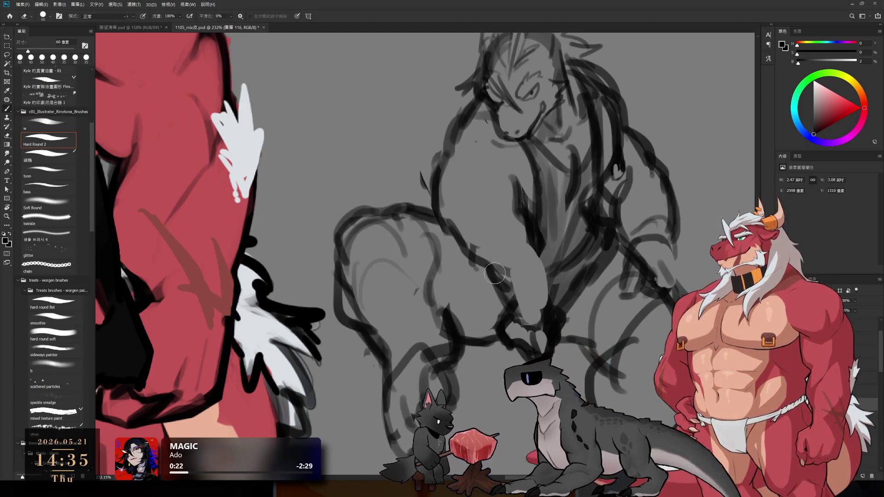
pyautogui.press('b')
pyautogui.press('[')
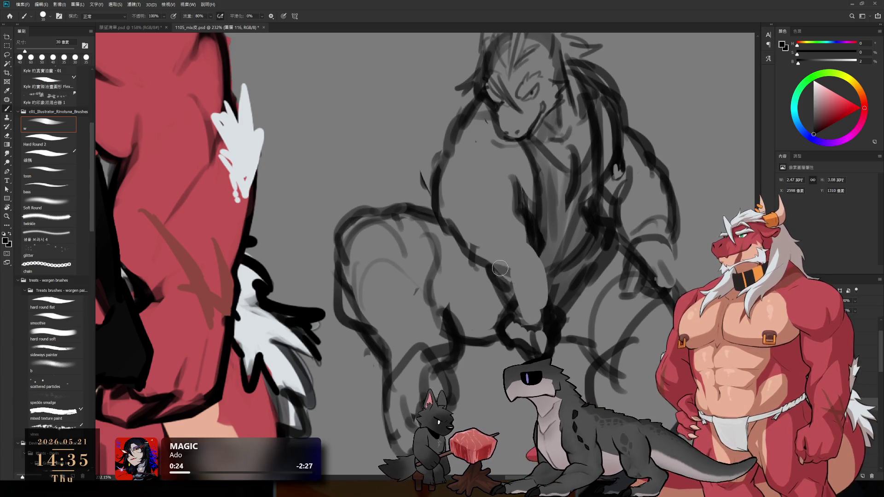
pyautogui.moveTo(543, 251)
pyautogui.mouseDown()
pyautogui.moveTo(551, 289)
pyautogui.moveTo(535, 309)
pyautogui.mouseUp()
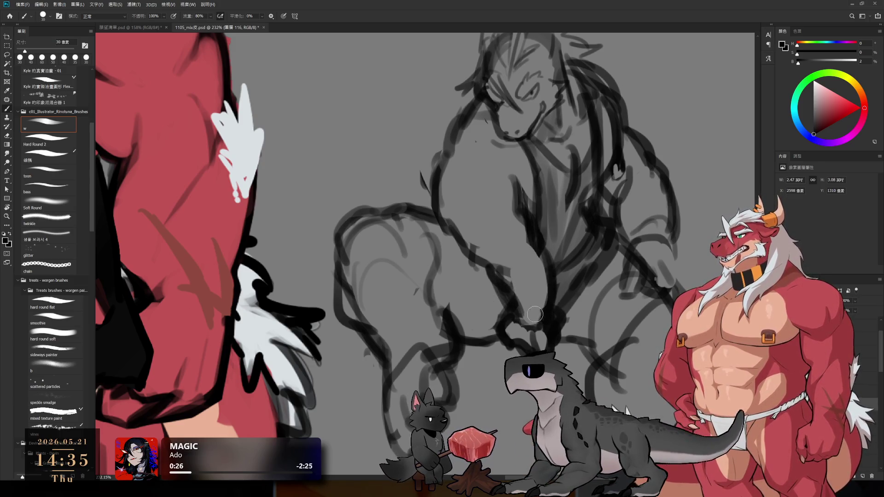
pyautogui.moveTo(514, 277); pyautogui.dragTo(506, 288)
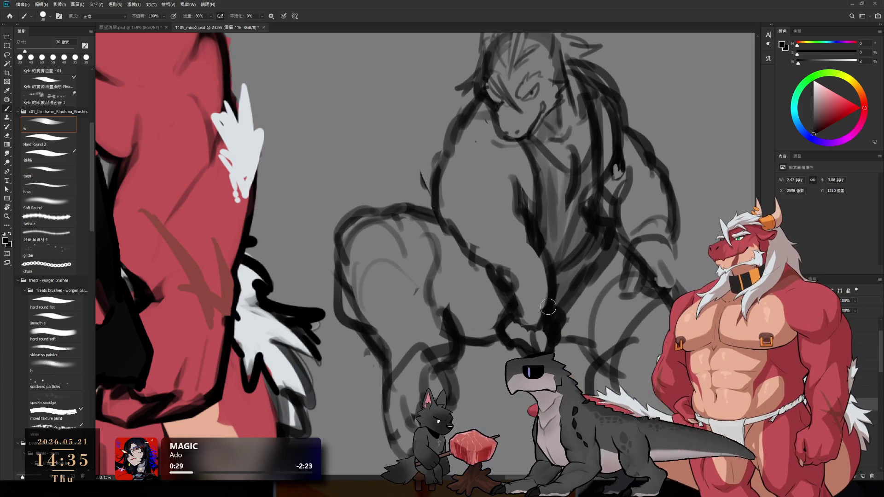
# Clean up the upper sketch and add dark strokes around the hand
pyautogui.press('e')
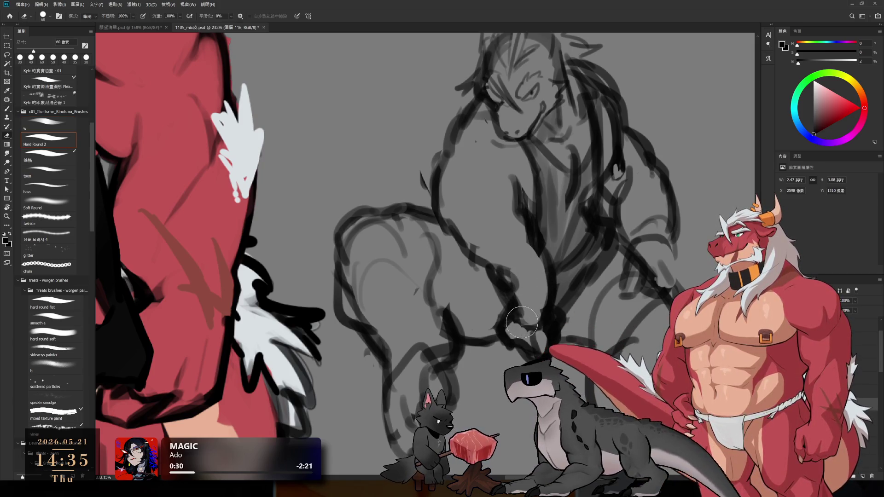
pyautogui.press('b')
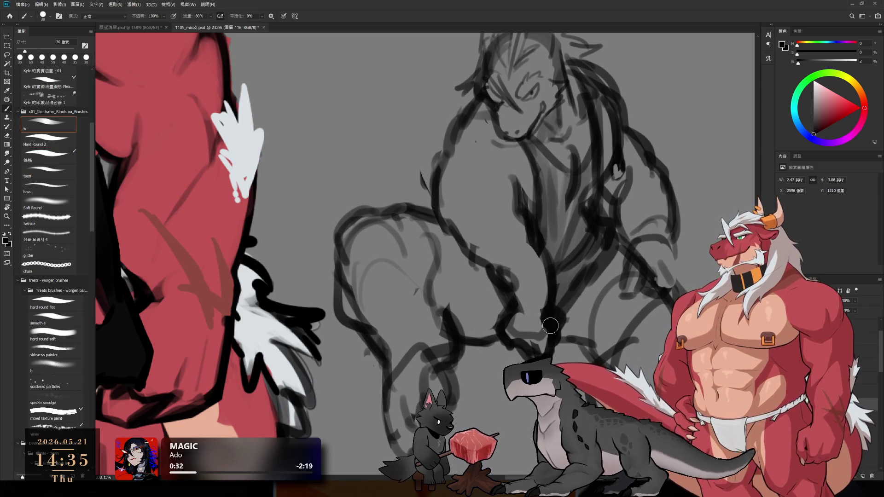
pyautogui.press('e')
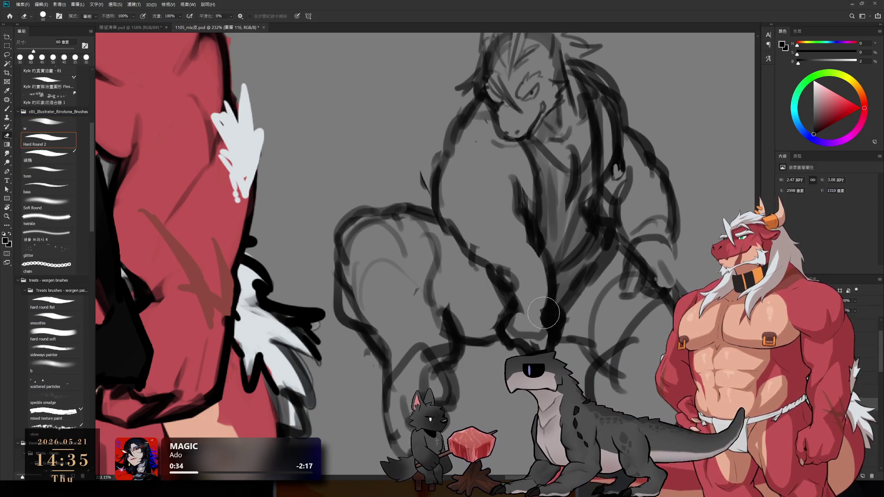
pyautogui.press('b')
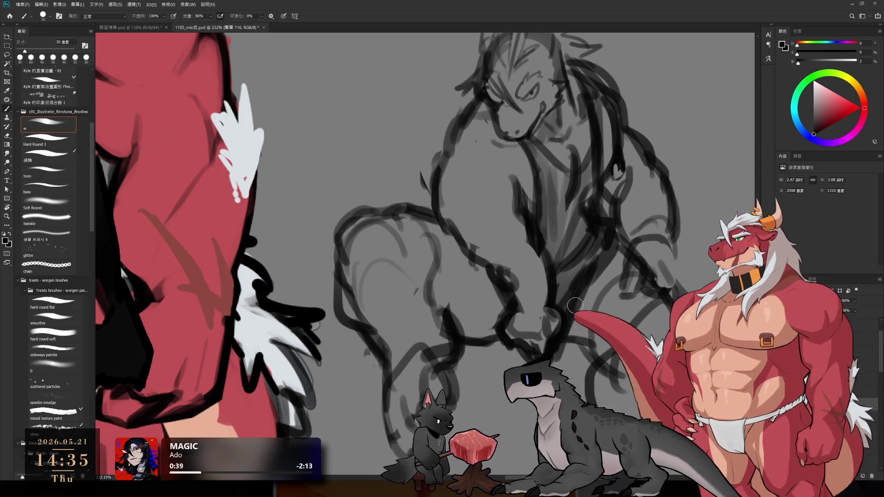
pyautogui.moveTo(604, 211); pyautogui.dragTo(590, 282)
pyautogui.press('e')
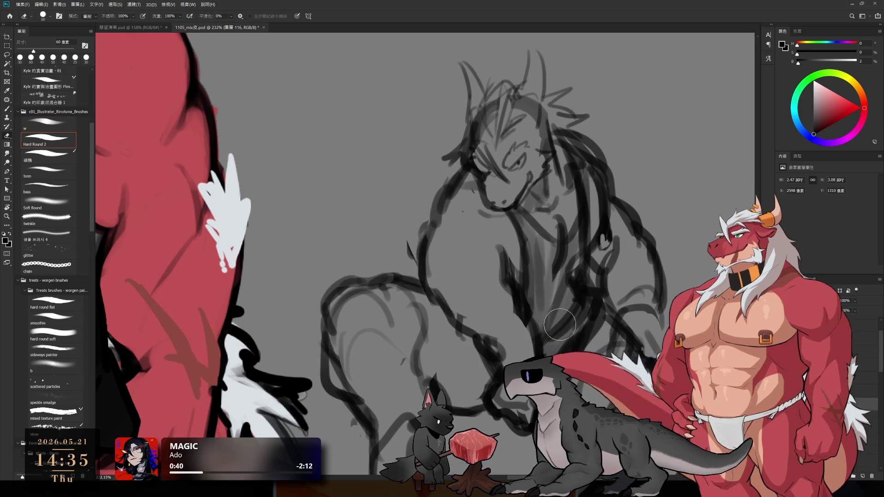
pyautogui.scroll(-5, 598, 239)
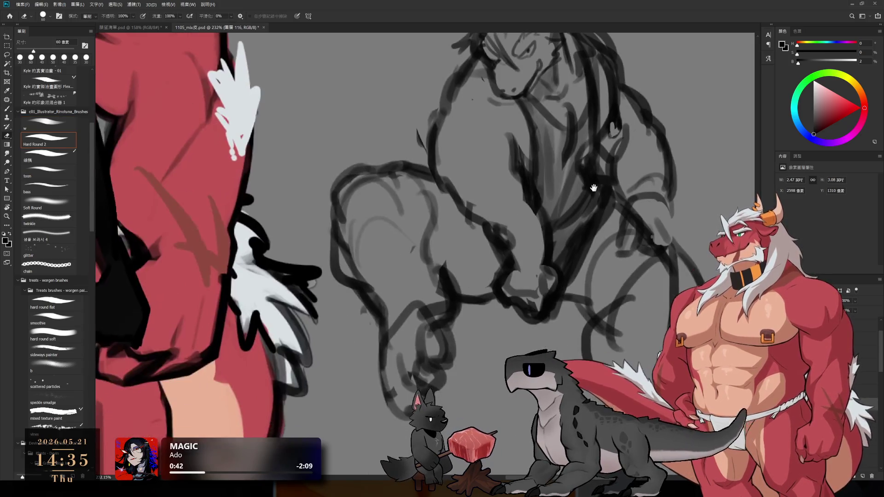
pyautogui.press('b')
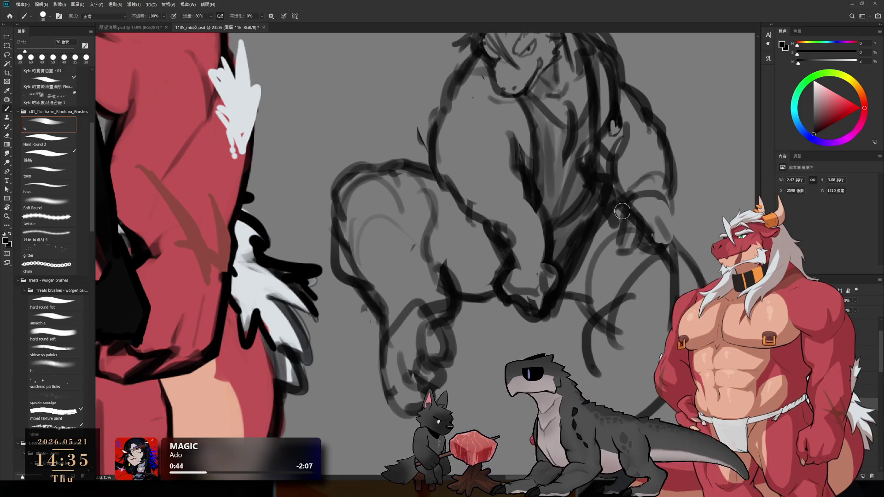
pyautogui.press('e')
pyautogui.press('b')
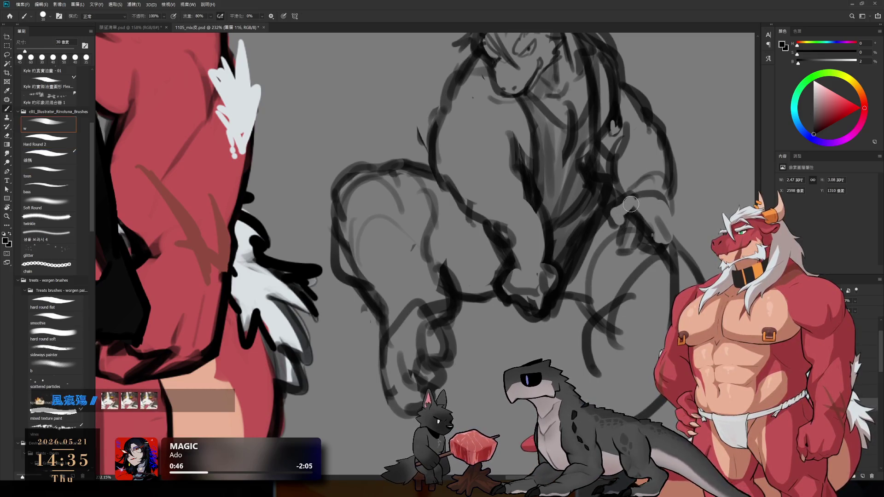
pyautogui.moveTo(630, 193)
pyautogui.mouseDown()
pyautogui.moveTo(649, 239)
pyautogui.moveTo(659, 235)
pyautogui.moveTo(624, 249)
pyautogui.moveTo(667, 203)
pyautogui.moveTo(650, 255)
pyautogui.mouseUp()
# Repaint the lower torso lines with a 60 px, then 35 px brush
pyautogui.press('e')
pyautogui.press('b')
pyautogui.press(']')
pyautogui.press(']')
pyautogui.press(']')
pyautogui.moveTo(543, 267)
pyautogui.mouseDown()
pyautogui.moveTo(511, 285)
pyautogui.moveTo(561, 263)
pyautogui.moveTo(531, 308)
pyautogui.mouseUp()
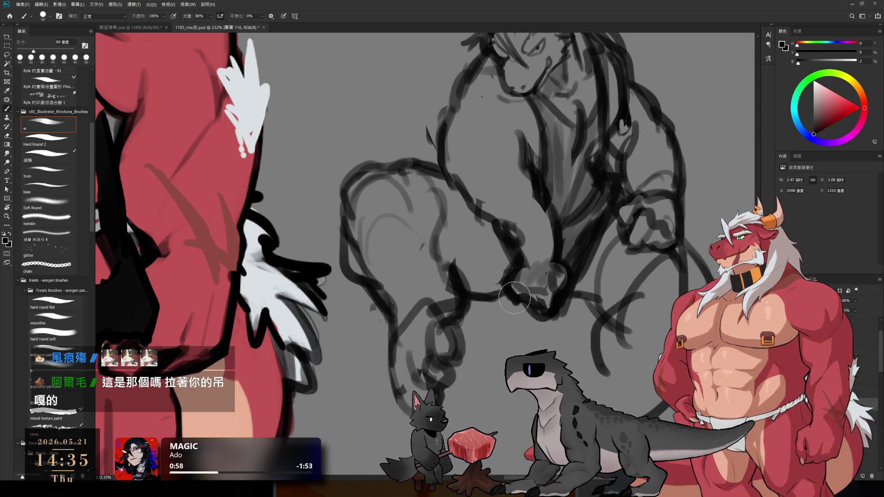
pyautogui.press('[')
pyautogui.press('[')
pyautogui.press('[')
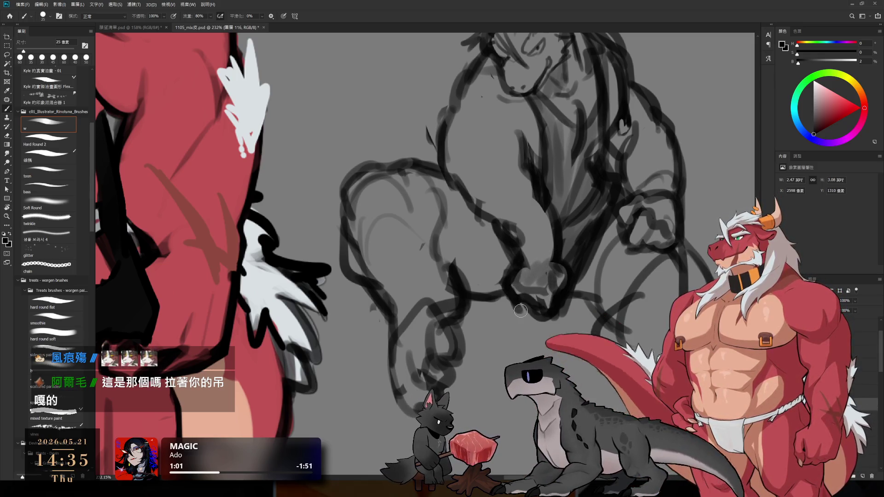
pyautogui.moveTo(520, 311); pyautogui.dragTo(532, 311)
pyautogui.scroll(-3, 529, 299)
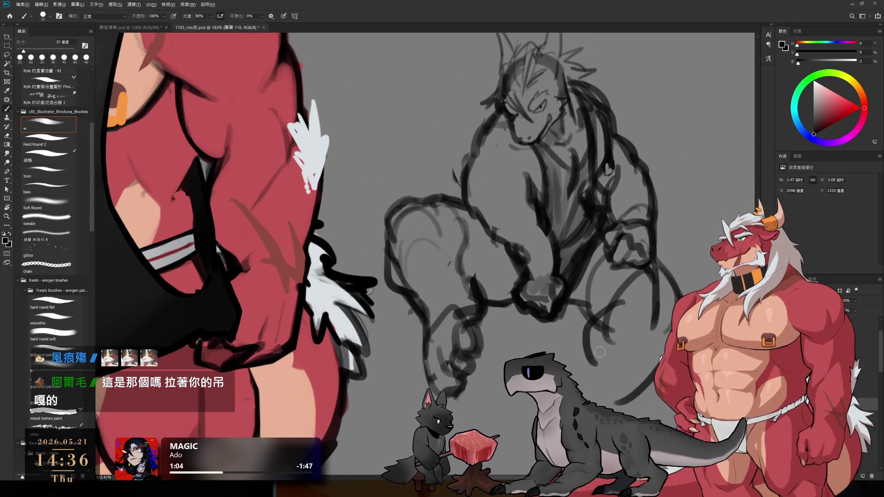
pyautogui.press('e')
pyautogui.press('b')
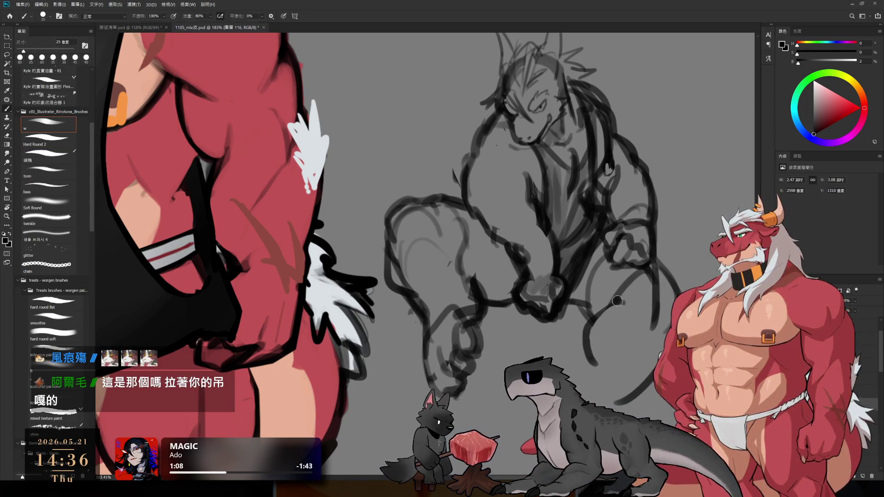
pyautogui.press('e')
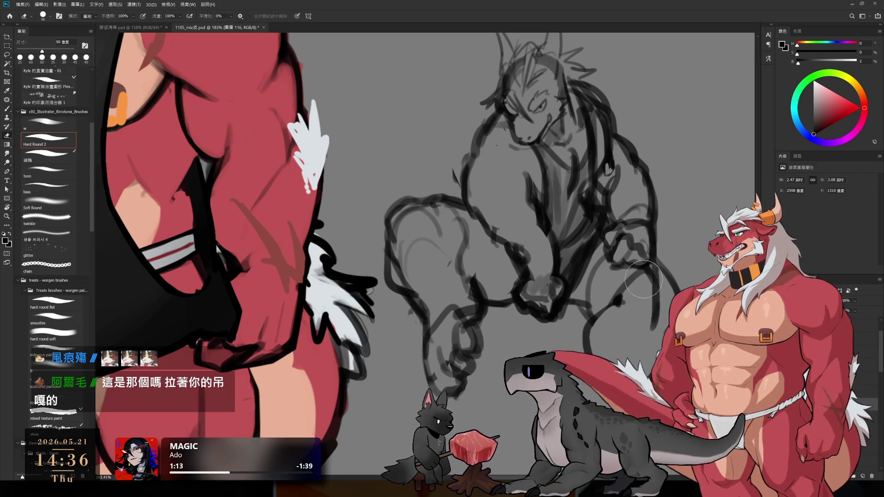
pyautogui.press('b')
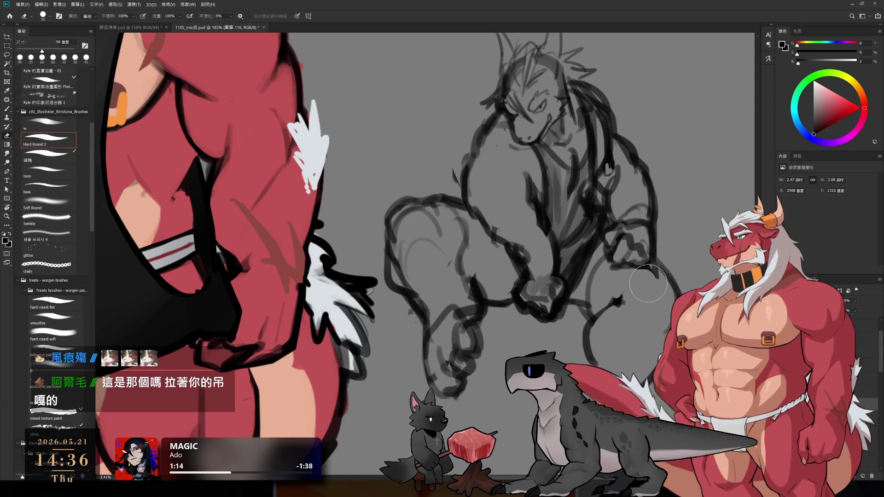
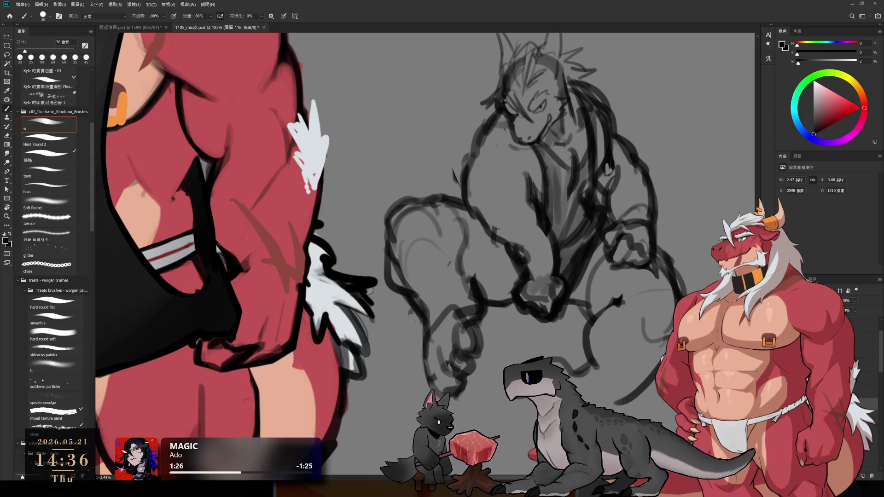
# Add a dark stroke on the sketch's right side and tilt the canvas to a drawing angle
pyautogui.moveTo(628, 230); pyautogui.dragTo(611, 315)
pyautogui.scroll(-3, 601, 354)
pyautogui.scroll(2, 612, 363)
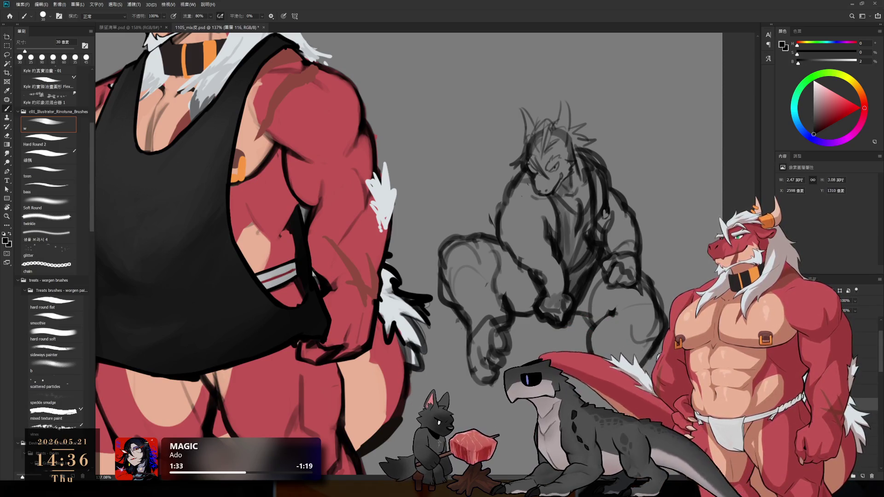
pyautogui.press('r')
pyautogui.moveTo(618, 375); pyautogui.dragTo(663, 204)
# Turn the canvas upright and lighten the stray sketch lines around the lower leg
pyautogui.press('e')
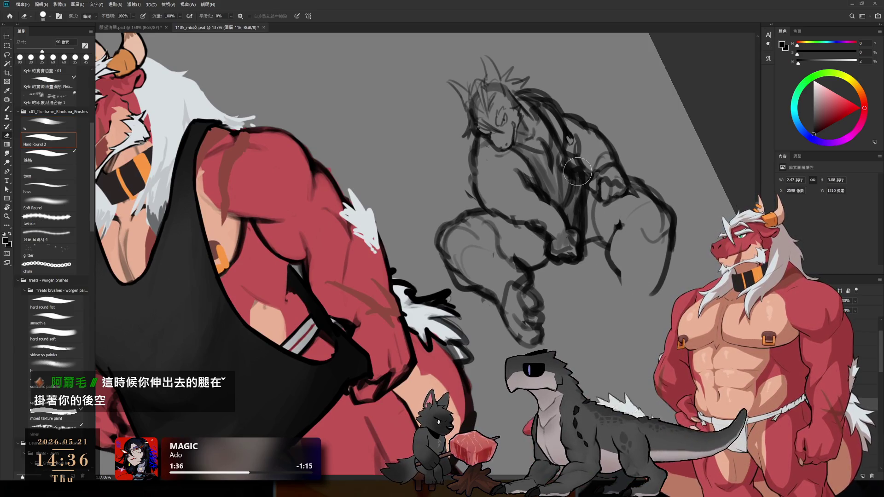
pyautogui.press('r')
pyautogui.moveTo(600, 243)
pyautogui.mouseDown()
pyautogui.moveTo(590, 276)
pyautogui.moveTo(546, 324)
pyautogui.mouseUp()
pyautogui.scroll(3, 543, 326)
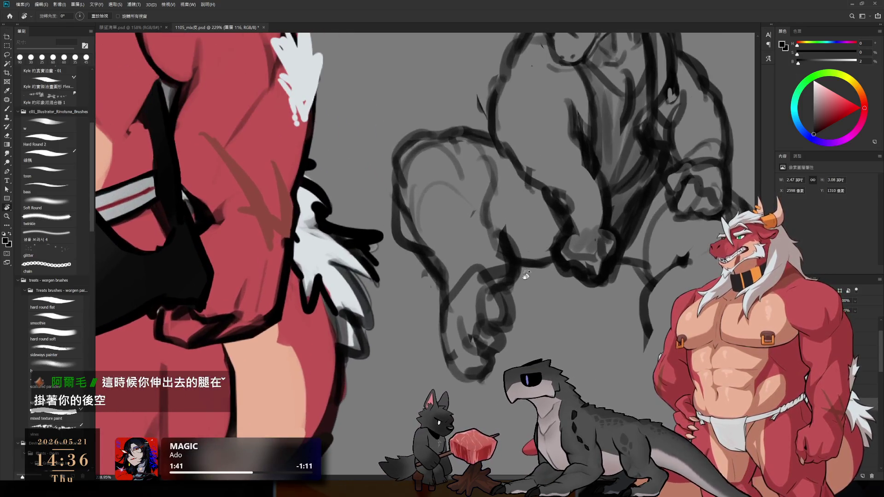
pyautogui.press('e')
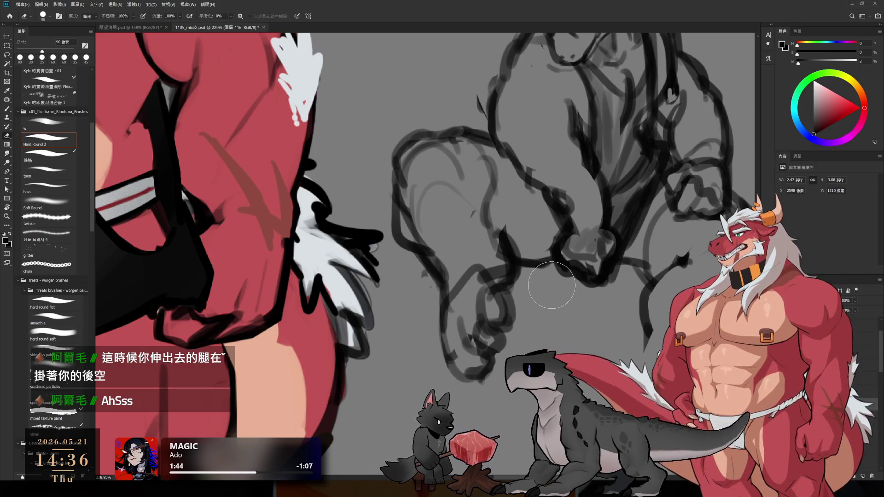
pyautogui.moveTo(502, 300)
pyautogui.mouseDown()
pyautogui.moveTo(494, 294)
pyautogui.moveTo(506, 318)
pyautogui.mouseUp()
# Darken the lower leg's contour lines, then make the brush slightly smaller
pyautogui.press('b')
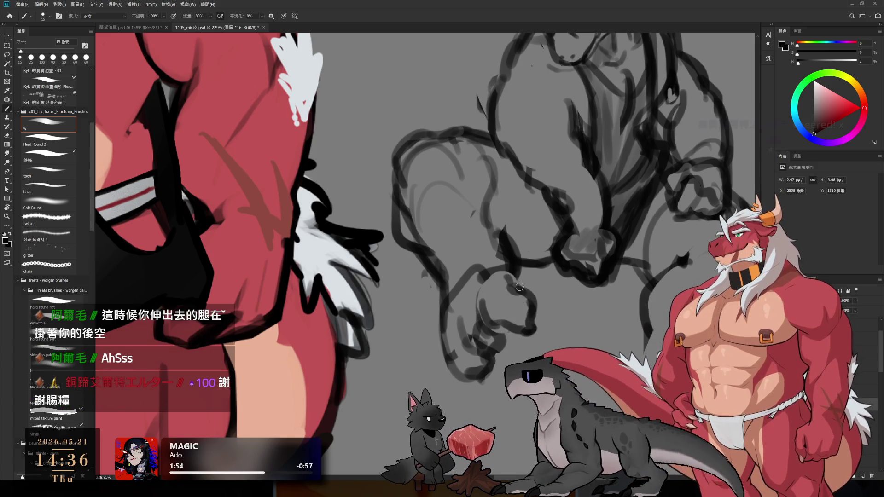
pyautogui.press('e')
pyautogui.press('b')
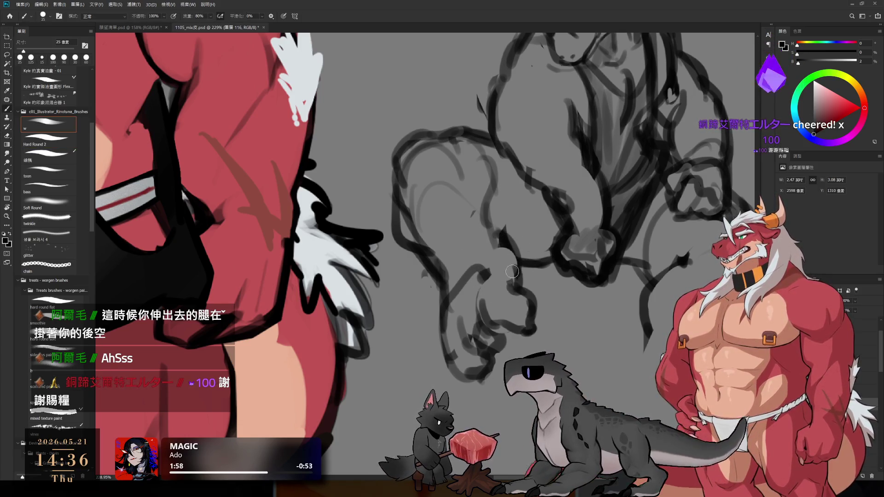
pyautogui.press('e')
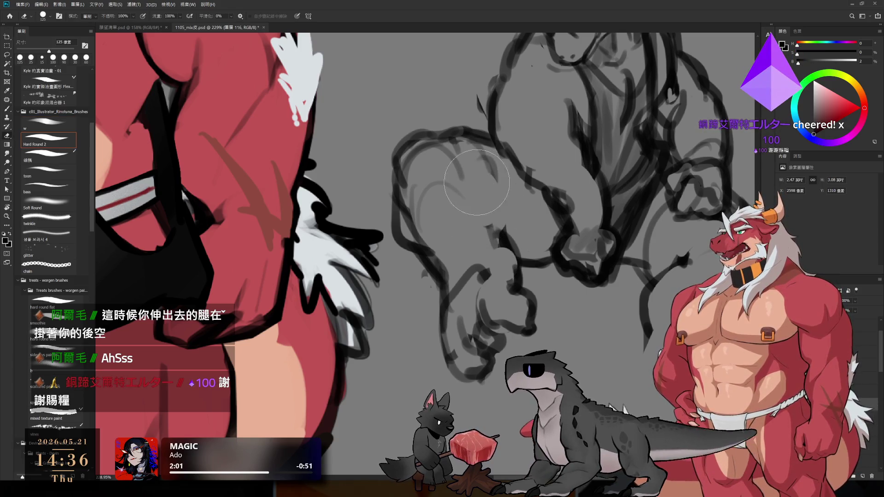
pyautogui.press('b')
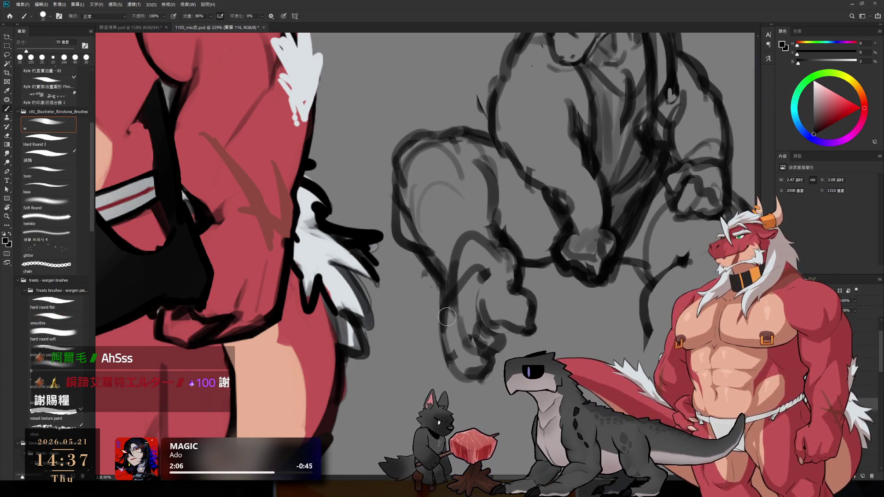
pyautogui.moveTo(447, 317); pyautogui.dragTo(447, 335)
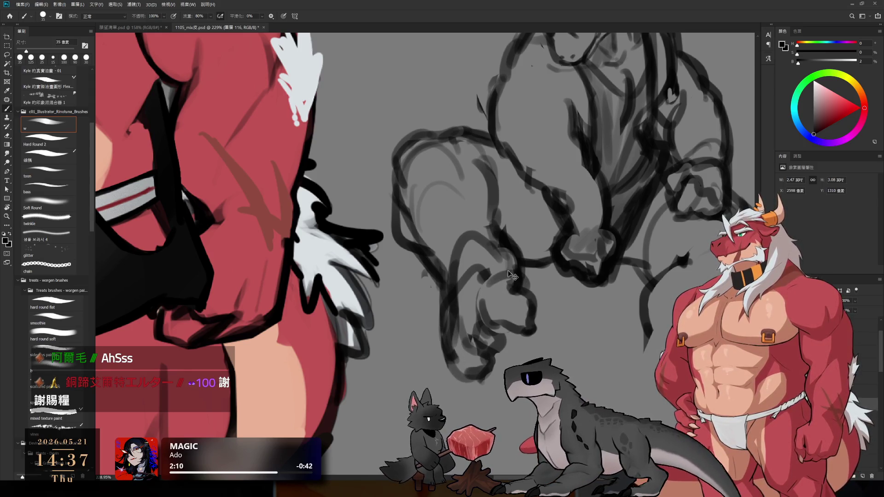
pyautogui.press('[')
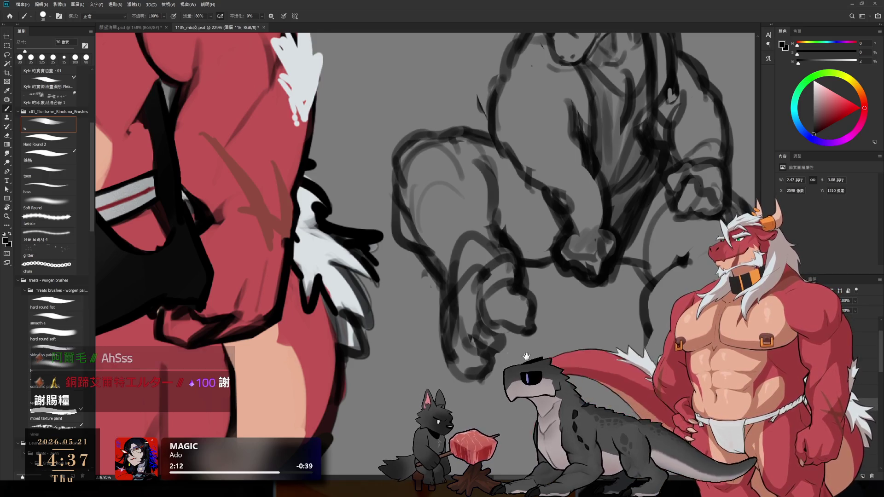
# Draw five long dark vertical strokes hanging below the dragon's leg
pyautogui.moveTo(526, 356); pyautogui.dragTo(530, 259)
pyautogui.moveTo(546, 228); pyautogui.dragTo(540, 313)
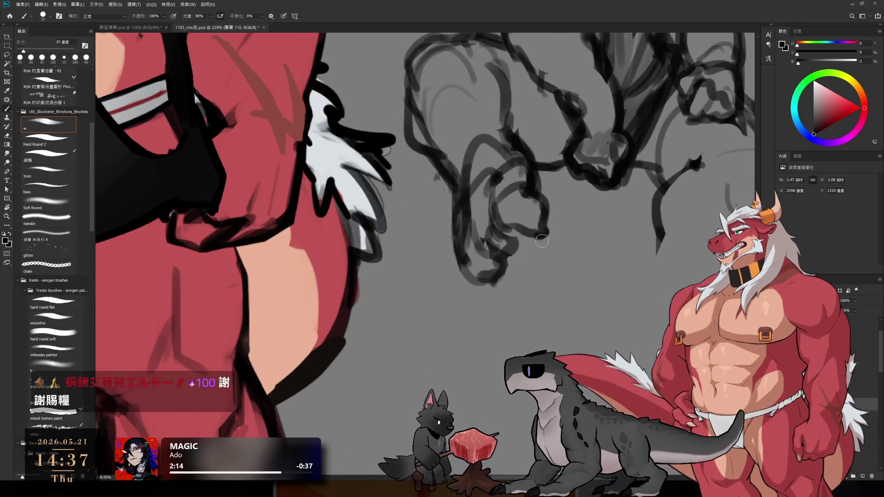
pyautogui.moveTo(493, 233); pyautogui.dragTo(493, 323)
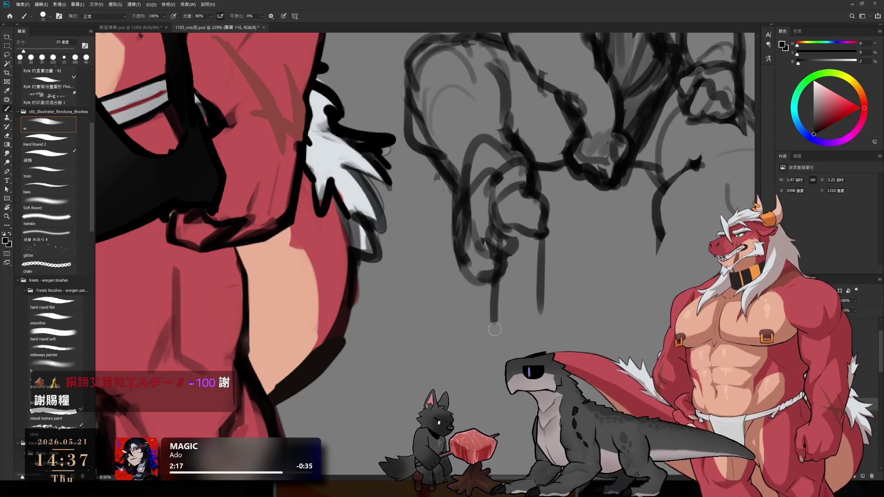
pyautogui.moveTo(543, 232); pyautogui.dragTo(529, 314)
pyautogui.moveTo(522, 234); pyautogui.dragTo(514, 353)
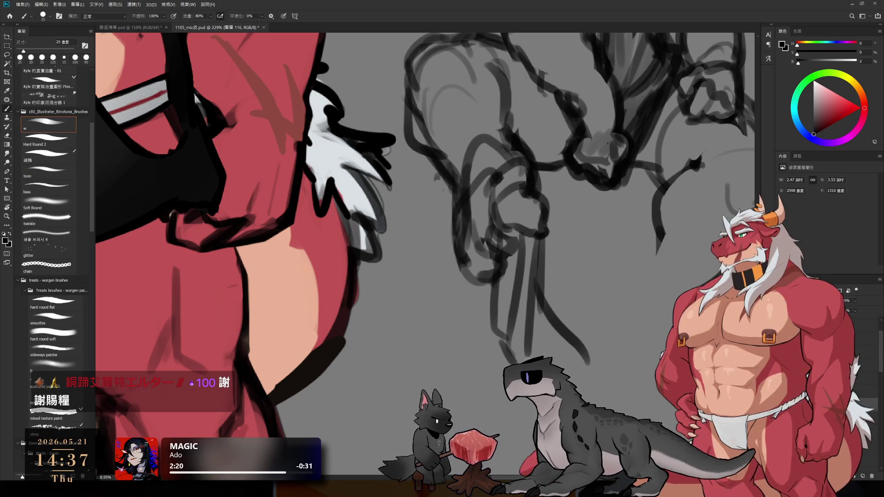
pyautogui.press('e')
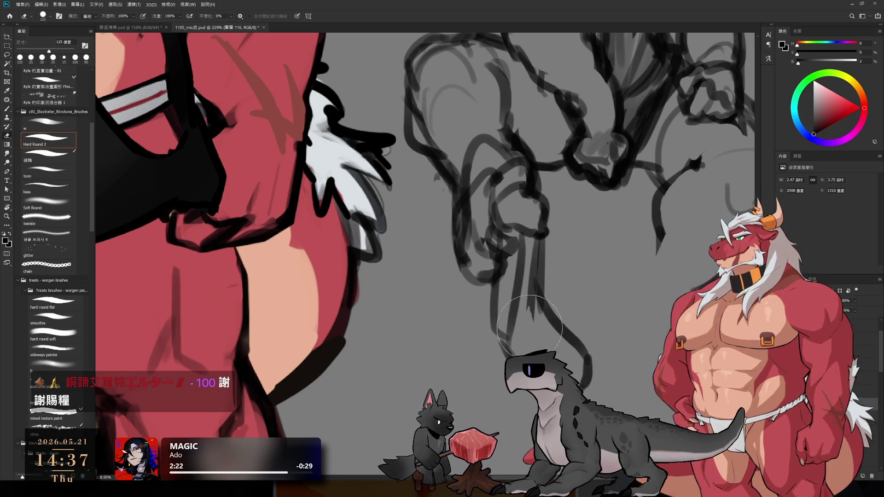
pyautogui.press('b')
pyautogui.moveTo(530, 251)
pyautogui.mouseDown()
pyautogui.moveTo(527, 312)
pyautogui.moveTo(559, 337)
pyautogui.mouseUp()
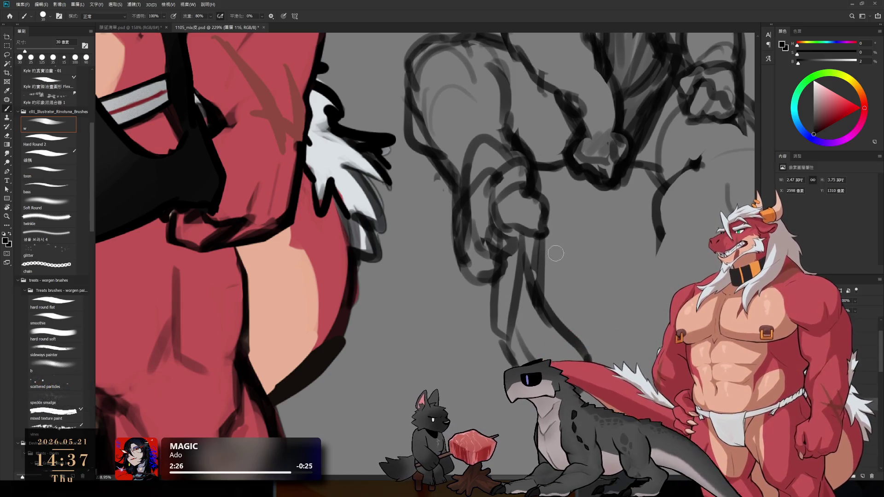
# Zoom out to see the whole figure and start a lasso around the lower strokes
pyautogui.keyDown('ctrl'); pyautogui.keyDown('alt'); pyautogui.click(520, 270); pyautogui.keyUp('alt'); pyautogui.keyUp('ctrl')
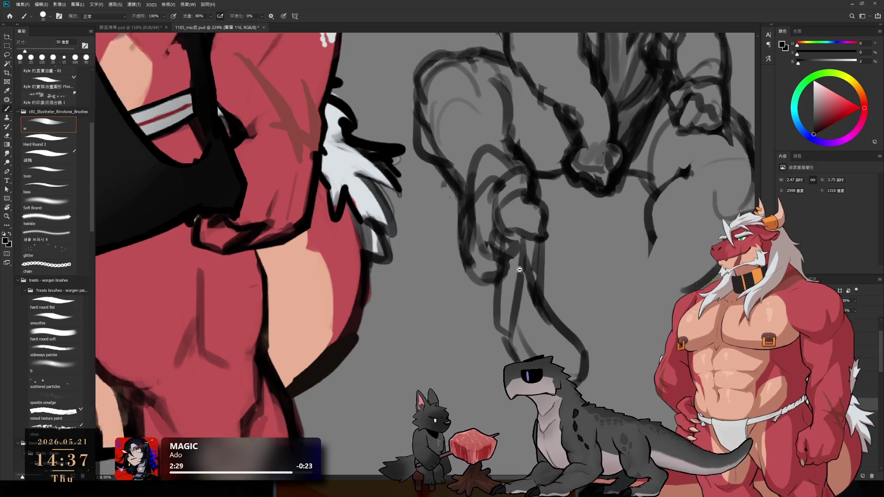
pyautogui.keyDown('ctrl'); pyautogui.keyDown('alt'); pyautogui.click(520, 271); pyautogui.keyUp('alt'); pyautogui.keyUp('ctrl')
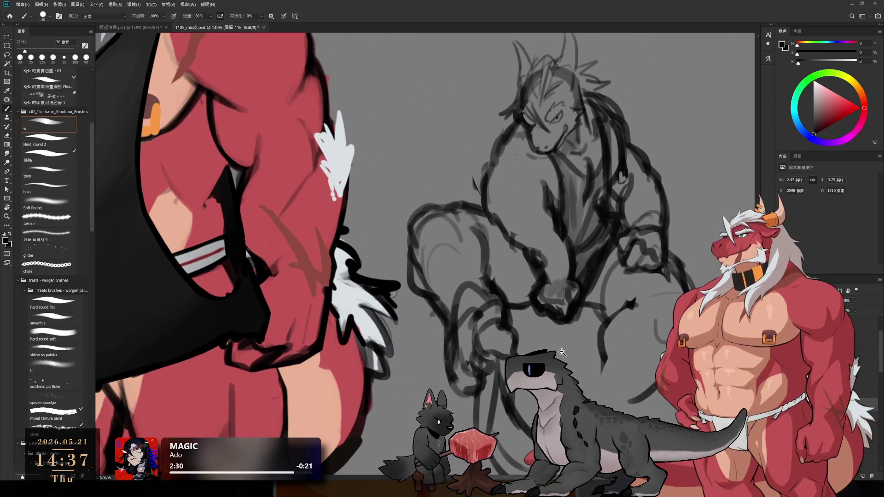
pyautogui.scroll(2, 562, 352)
pyautogui.press('l')
pyautogui.moveTo(476, 269)
pyautogui.mouseDown()
pyautogui.moveTo(443, 300)
pyautogui.moveTo(435, 364)
pyautogui.moveTo(465, 442)
pyautogui.moveTo(554, 369)
pyautogui.moveTo(478, 270)
pyautogui.mouseUp()
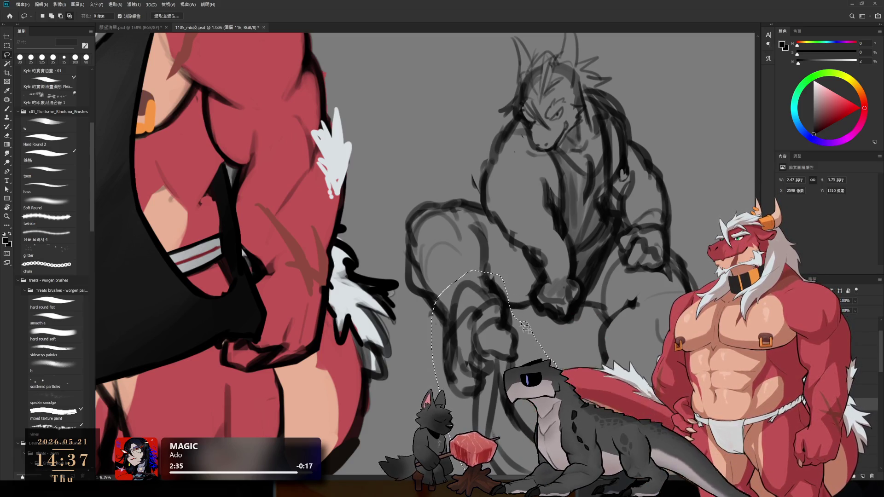
# Lasso the dangling strokes below the leg and delete them
pyautogui.scroll(-3, 524, 327)
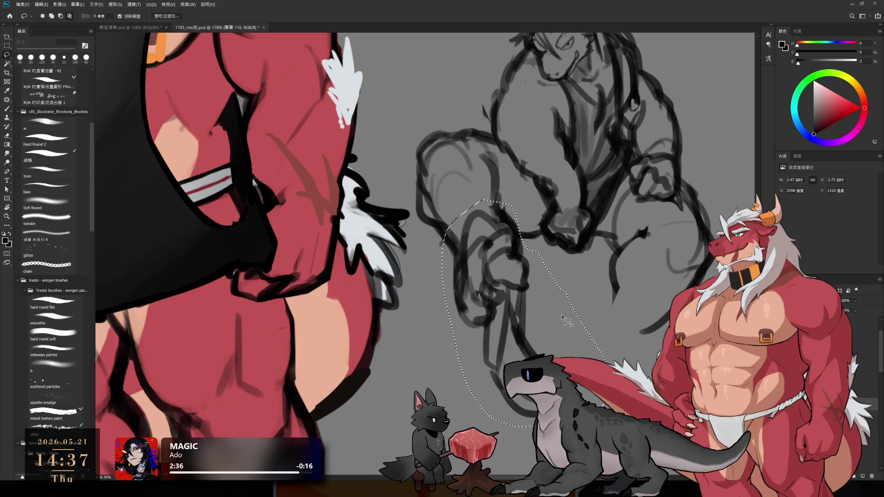
pyautogui.hotkey('ctrl', 'd')
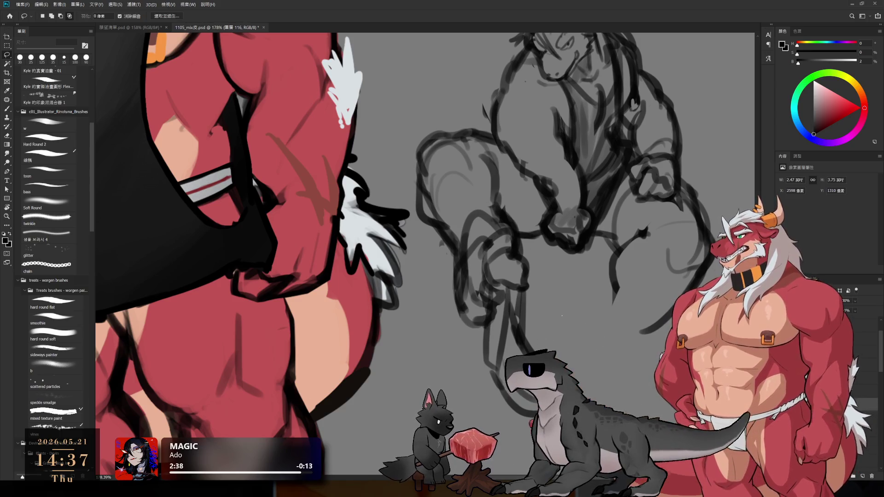
pyautogui.moveTo(470, 340)
pyautogui.mouseDown()
pyautogui.moveTo(530, 290)
pyautogui.moveTo(506, 300)
pyautogui.moveTo(474, 371)
pyautogui.mouseUp()
pyautogui.press('Delete')
pyautogui.hotkey('ctrl', 'd')
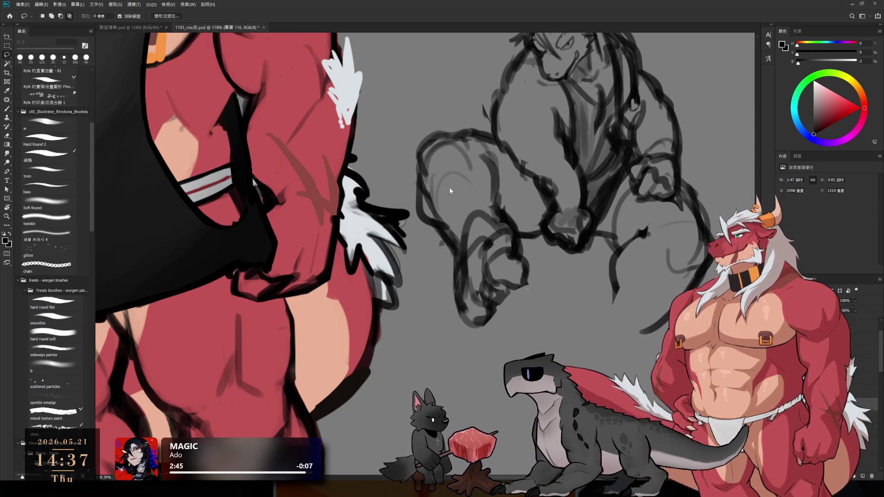
# Erase stray lines along the lower leg and lasso the lower leg strokes
pyautogui.press('e')
pyautogui.moveTo(441, 203); pyautogui.dragTo(489, 332)
pyautogui.press('l')
pyautogui.moveTo(468, 203)
pyautogui.mouseDown()
pyautogui.moveTo(449, 258)
pyautogui.moveTo(446, 317)
pyautogui.moveTo(502, 354)
pyautogui.moveTo(531, 252)
pyautogui.mouseUp()
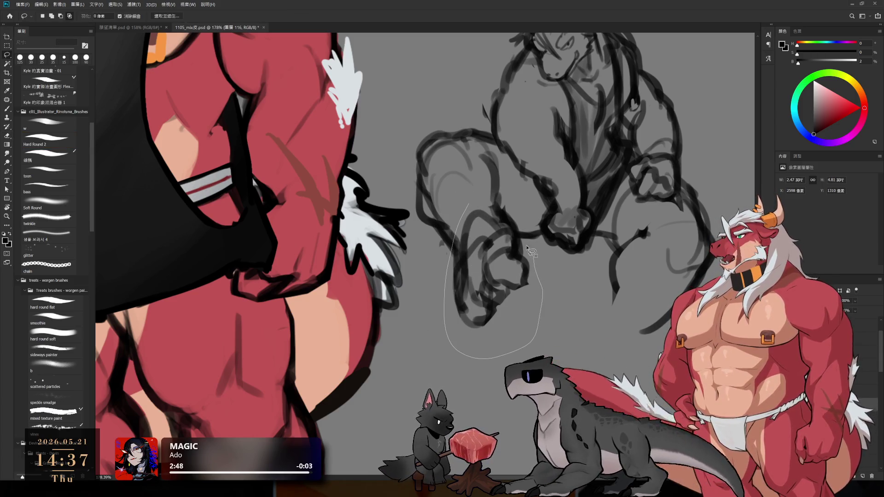
pyautogui.hotkey('ctrl', 'd')
pyautogui.moveTo(468, 200)
pyautogui.mouseDown()
pyautogui.moveTo(443, 317)
pyautogui.moveTo(497, 366)
pyautogui.moveTo(495, 207)
pyautogui.mouseUp()
# Rotate the selected leg strokes about −35°, shift them into place, and apply
pyautogui.hotkey('ctrl', 't')
pyautogui.moveTo(555, 181)
pyautogui.mouseDown()
pyautogui.moveTo(515, 172)
pyautogui.moveTo(507, 194)
pyautogui.mouseUp()
pyautogui.moveTo(513, 131); pyautogui.dragTo(543, 135)
pyautogui.press('Return')
pyautogui.hotkey('ctrl', 'd')
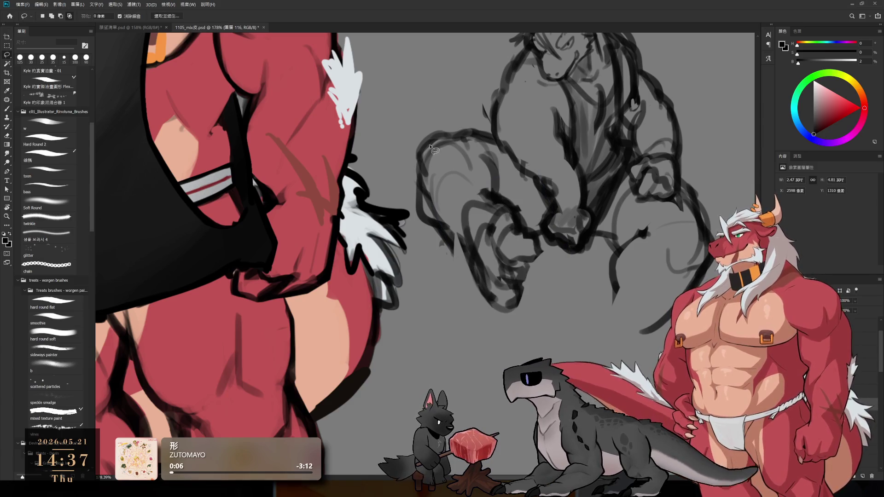
pyautogui.press('b')
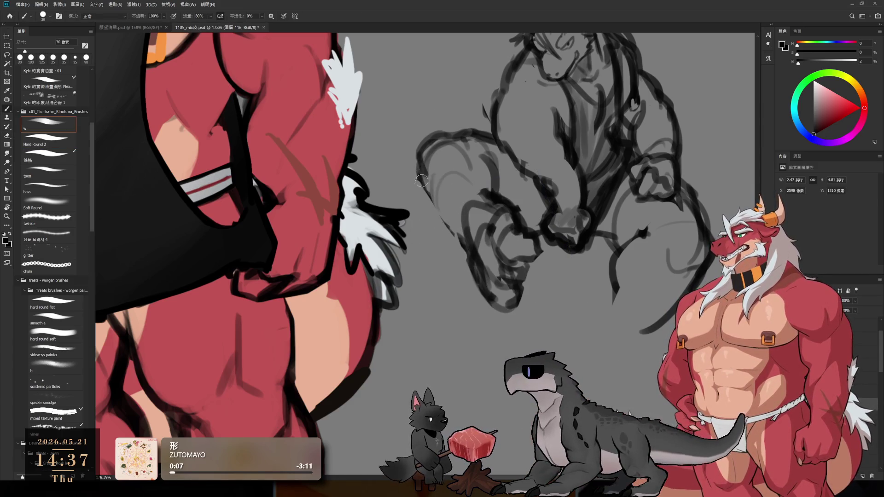
# Draw a line along the sketch's left contour and pan to the legs
pyautogui.press('e')
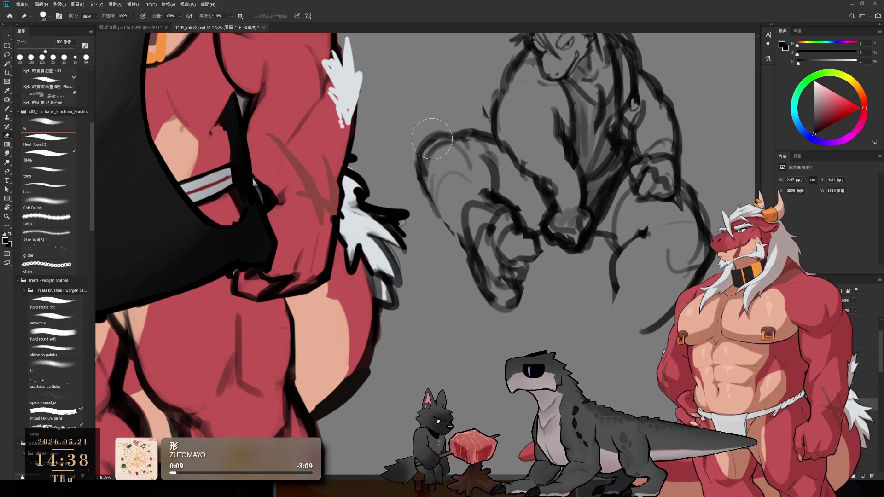
pyautogui.press('b')
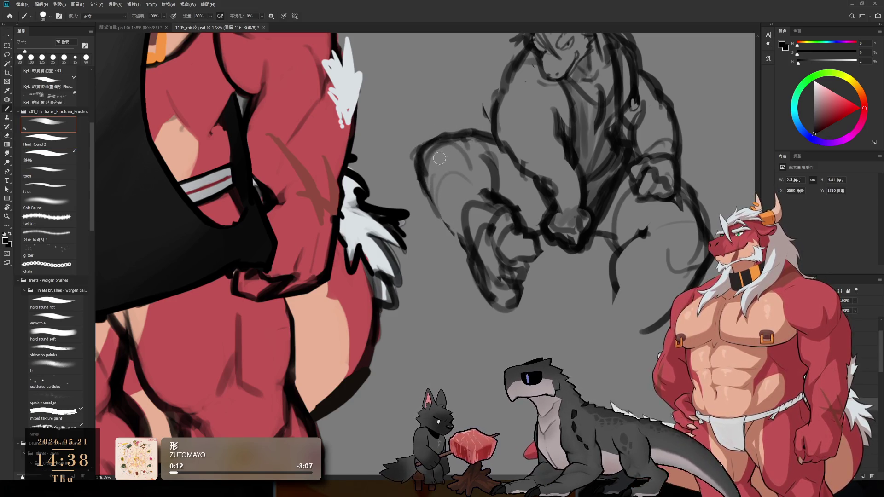
pyautogui.moveTo(417, 163)
pyautogui.mouseDown()
pyautogui.moveTo(445, 235)
pyautogui.moveTo(466, 238)
pyautogui.mouseUp()
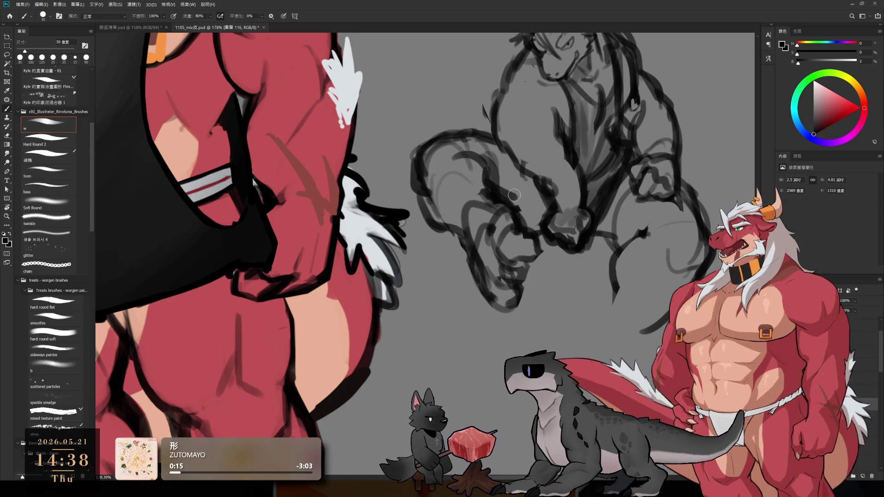
pyautogui.moveTo(513, 210); pyautogui.dragTo(487, 307)
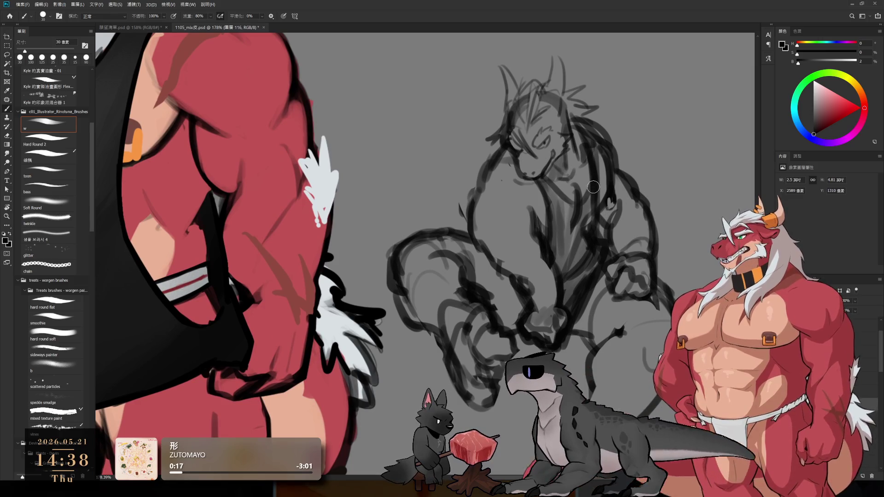
pyautogui.moveTo(586, 250)
pyautogui.mouseDown()
pyautogui.moveTo(611, 208)
pyautogui.moveTo(552, 259)
pyautogui.mouseUp()
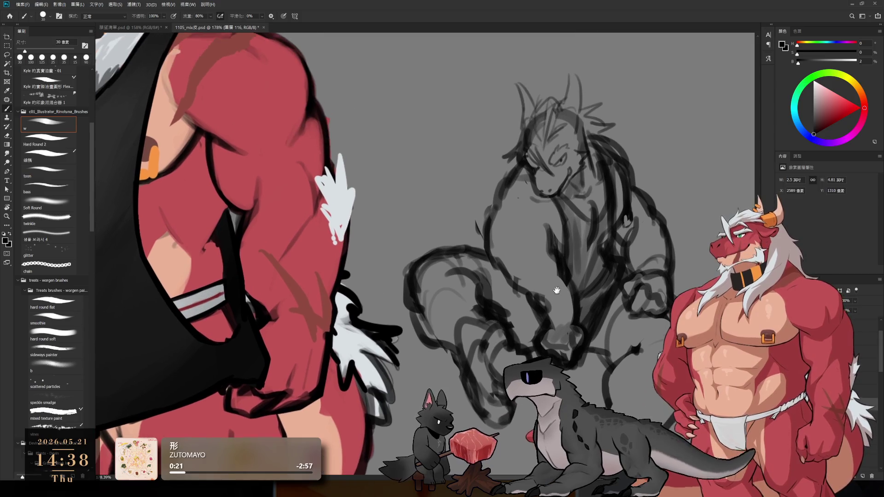
pyautogui.press('e')
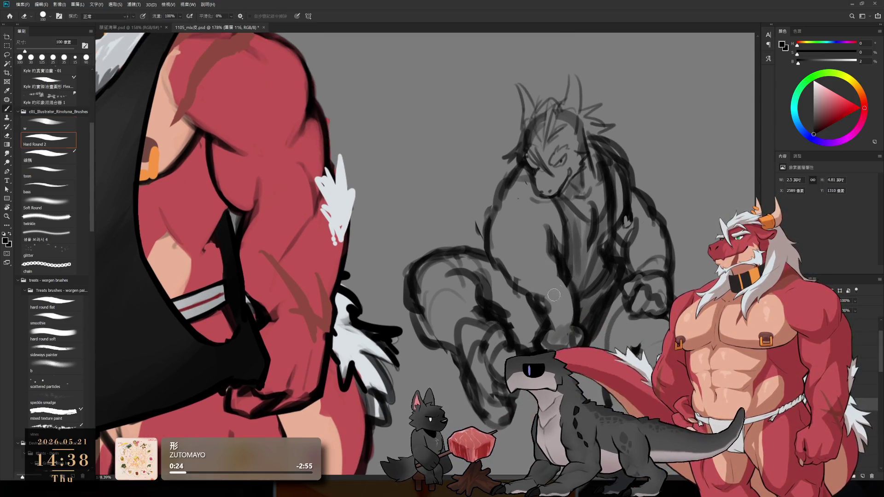
pyautogui.press('b')
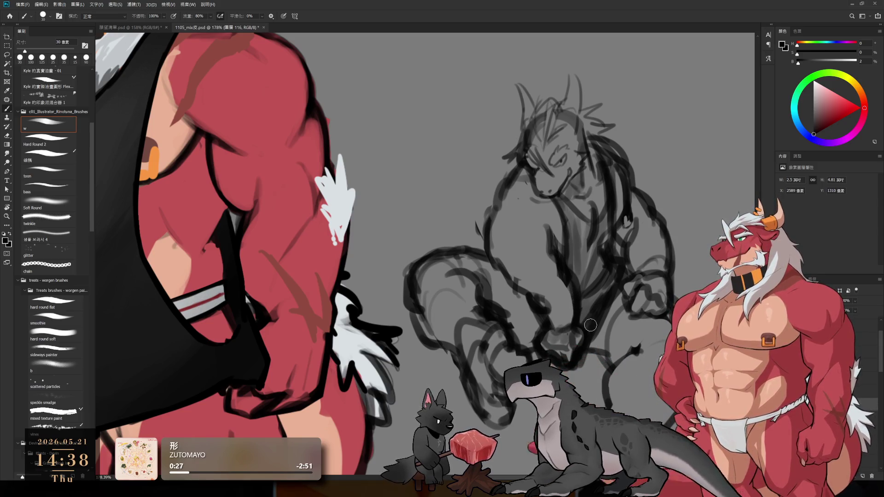
pyautogui.scroll(-5, 566, 341)
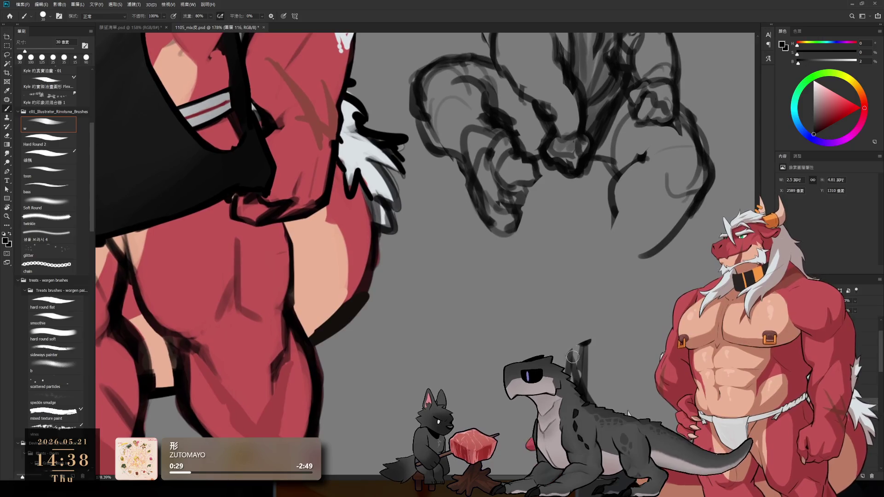
# Lasso a stray dark stroke and move it up and to the left
pyautogui.press('l')
pyautogui.moveTo(506, 473)
pyautogui.mouseDown()
pyautogui.moveTo(653, 319)
pyautogui.moveTo(580, 299)
pyautogui.mouseUp()
pyautogui.moveTo(587, 384); pyautogui.dragTo(539, 231)
pyautogui.hotkey('ctrl', 'd')
# Redraw the limb's left contour and add short strokes on it
pyautogui.press('b')
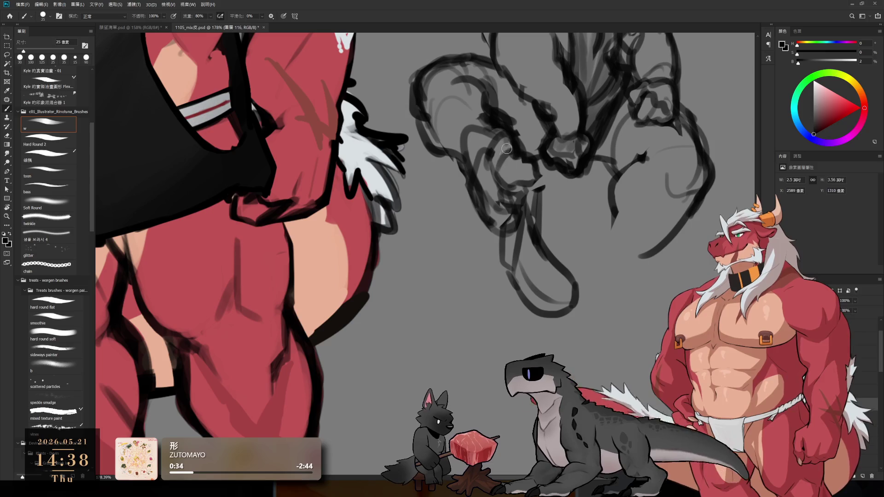
pyautogui.moveTo(503, 157)
pyautogui.mouseDown()
pyautogui.moveTo(503, 251)
pyautogui.moveTo(490, 244)
pyautogui.moveTo(504, 272)
pyautogui.mouseUp()
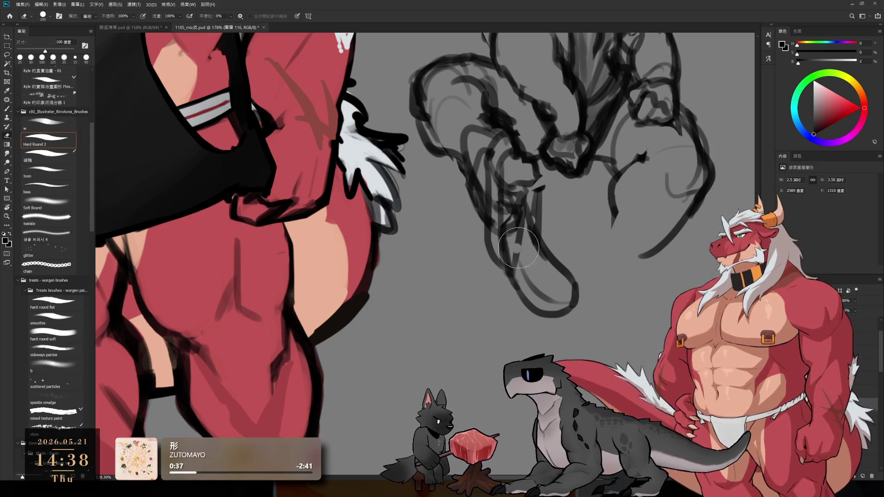
pyautogui.moveTo(529, 198); pyautogui.dragTo(511, 248)
pyautogui.moveTo(610, 179)
pyautogui.mouseDown()
pyautogui.moveTo(612, 289)
pyautogui.moveTo(600, 305)
pyautogui.mouseUp()
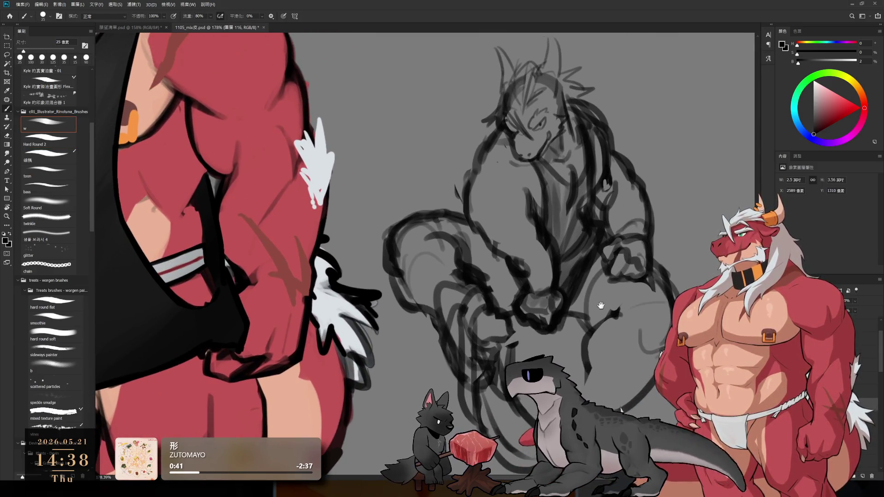
pyautogui.moveTo(597, 365); pyautogui.dragTo(614, 293)
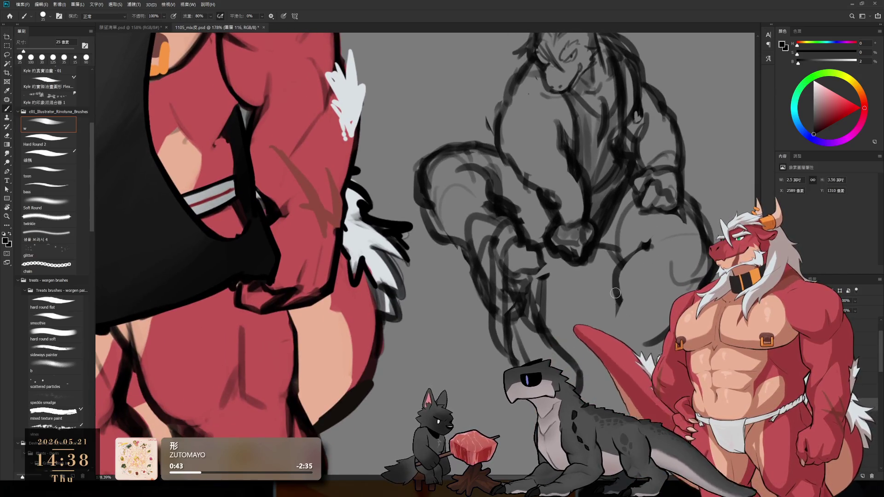
pyautogui.scroll(-6, 618, 300)
# Extend the sketch lines down the lower leg with a slightly larger brush
pyautogui.scroll(3, 610, 294)
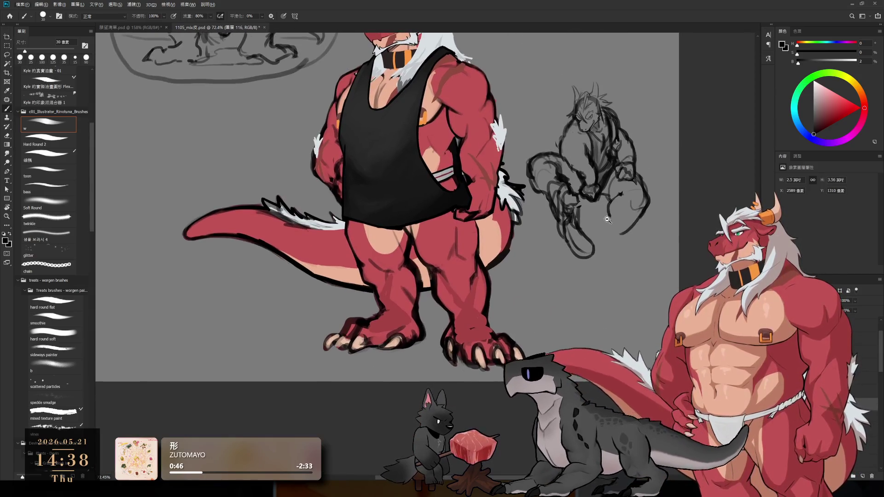
pyautogui.scroll(3, 633, 234)
pyautogui.moveTo(605, 210); pyautogui.dragTo(593, 226)
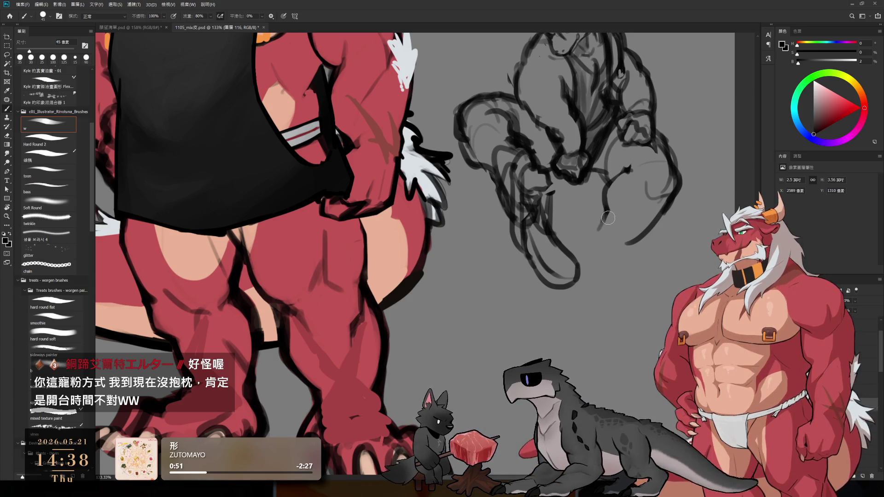
pyautogui.press(']')
pyautogui.moveTo(601, 211); pyautogui.dragTo(591, 237)
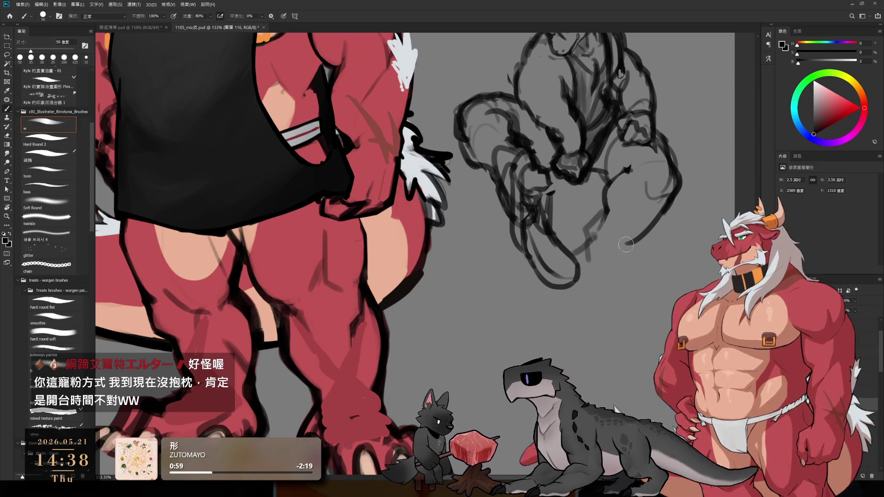
pyautogui.moveTo(598, 227); pyautogui.dragTo(579, 274)
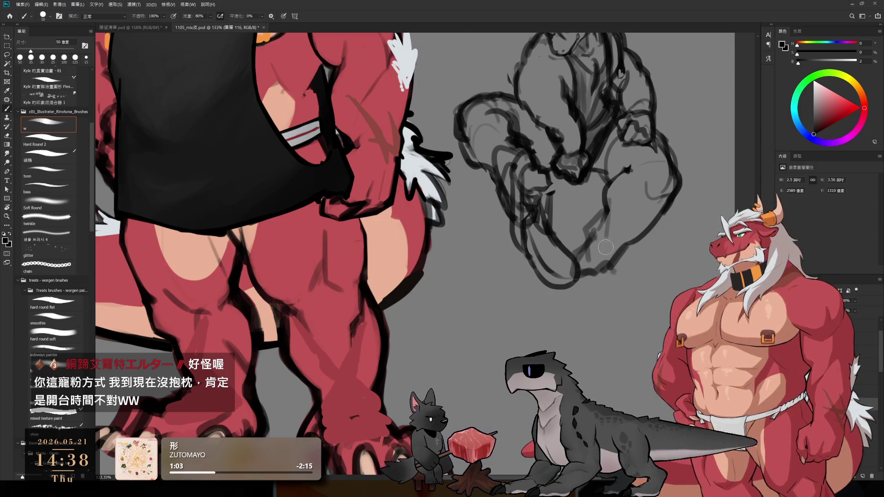
pyautogui.moveTo(610, 209); pyautogui.dragTo(613, 184)
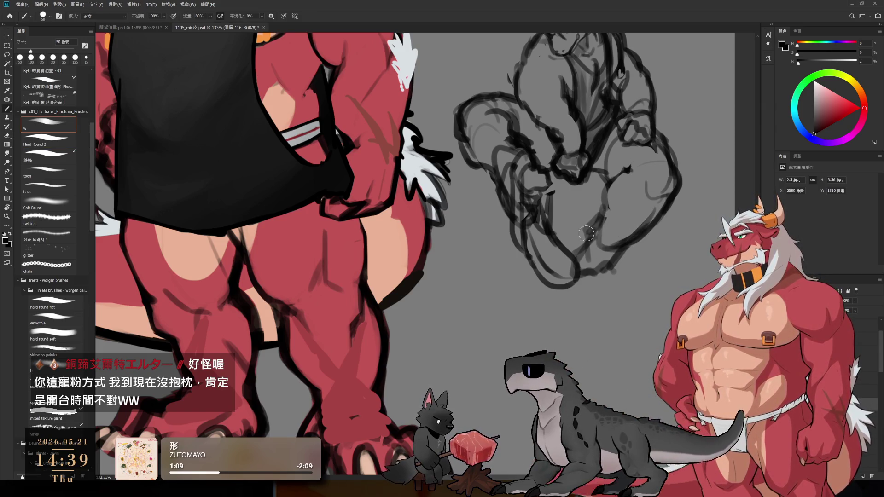
# Pan across the enlarged view and extend a lower-leg stroke to the right
pyautogui.scroll(5, 586, 234)
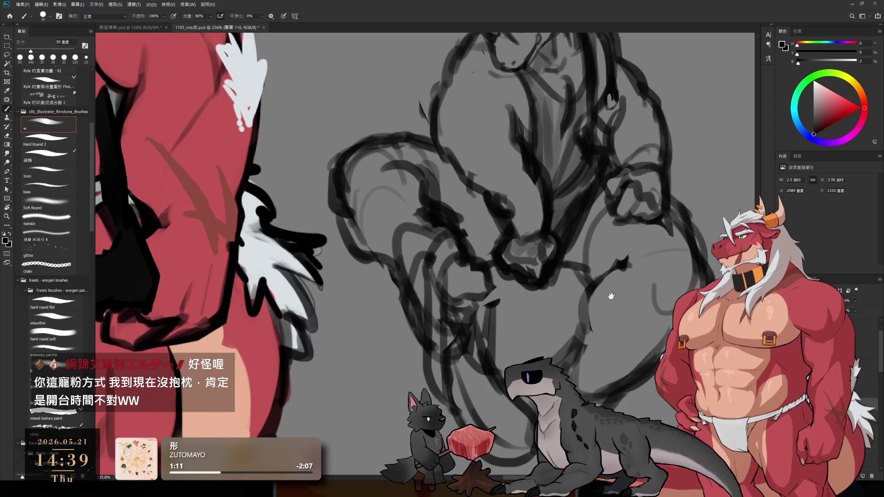
pyautogui.moveTo(615, 283); pyautogui.dragTo(620, 322)
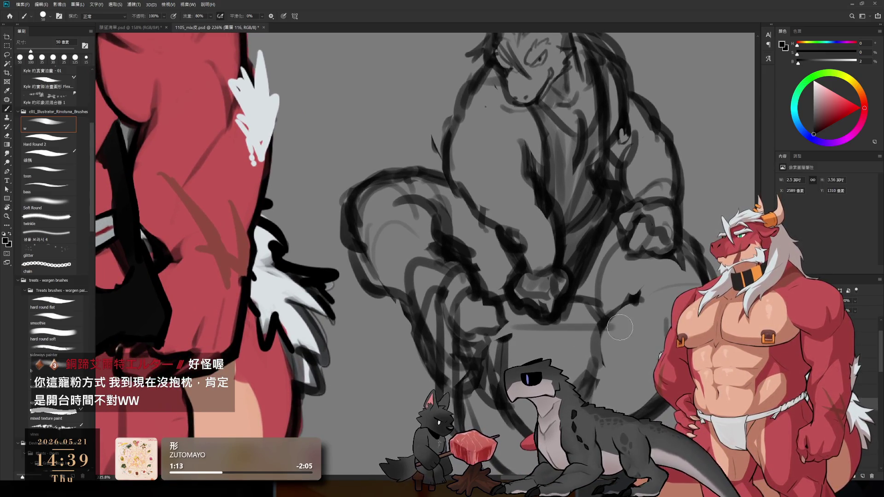
pyautogui.scroll(-3, 582, 324)
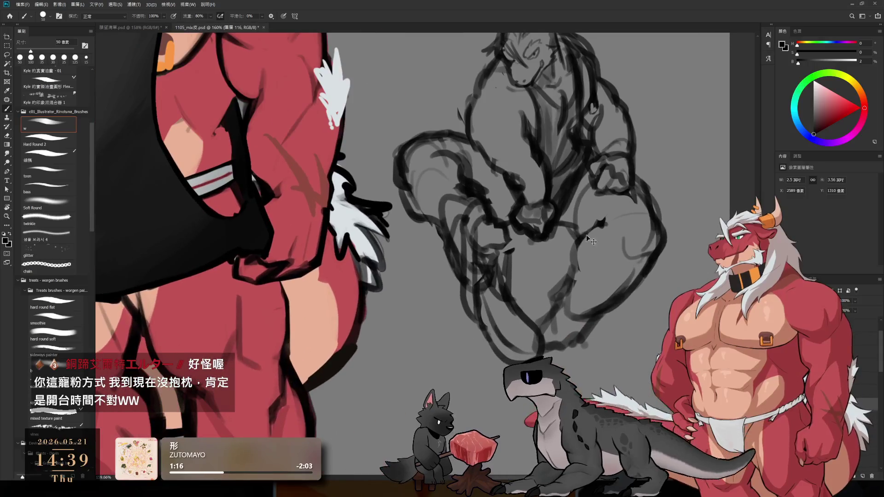
pyautogui.moveTo(517, 239)
pyautogui.mouseDown()
pyautogui.moveTo(575, 238)
pyautogui.moveTo(594, 261)
pyautogui.moveTo(599, 339)
pyautogui.mouseUp()
pyautogui.press('e')
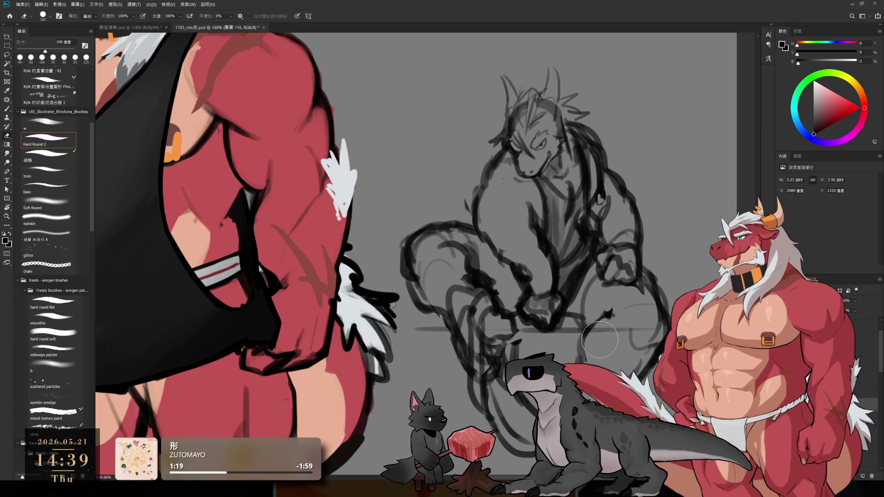
pyautogui.press('b')
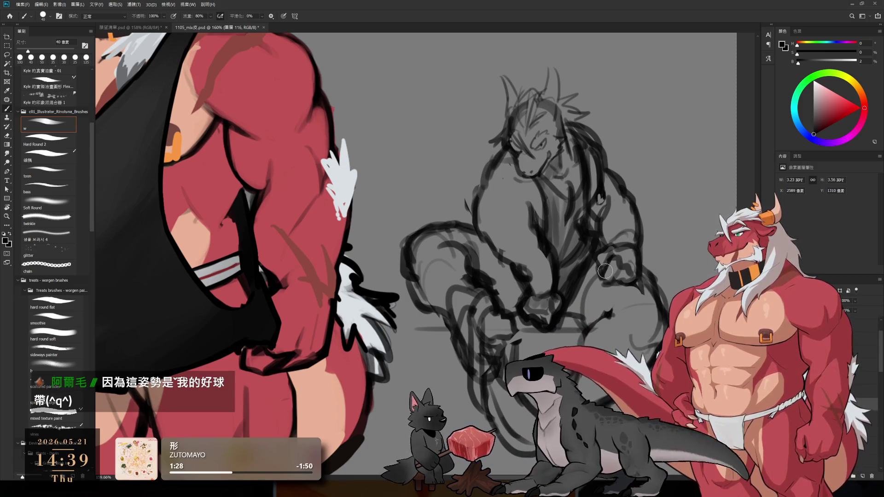
pyautogui.press('e')
pyautogui.press('l')
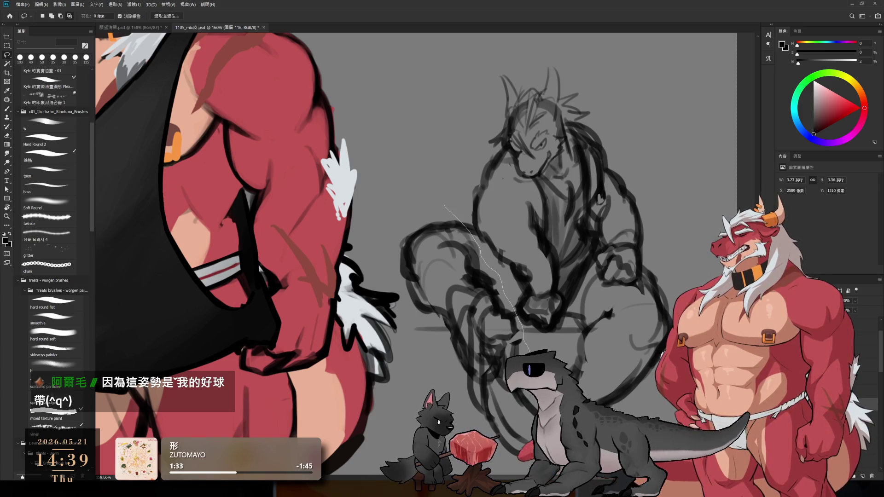
# Clear a lasso selection on the sketch's left side and reposition the view
pyautogui.moveTo(433, 210); pyautogui.dragTo(462, 266)
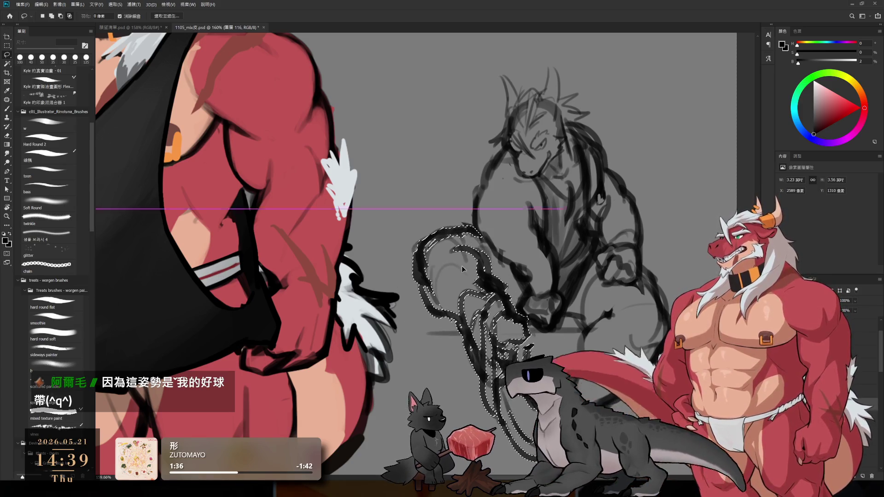
pyautogui.hotkey('ctrl', 'd')
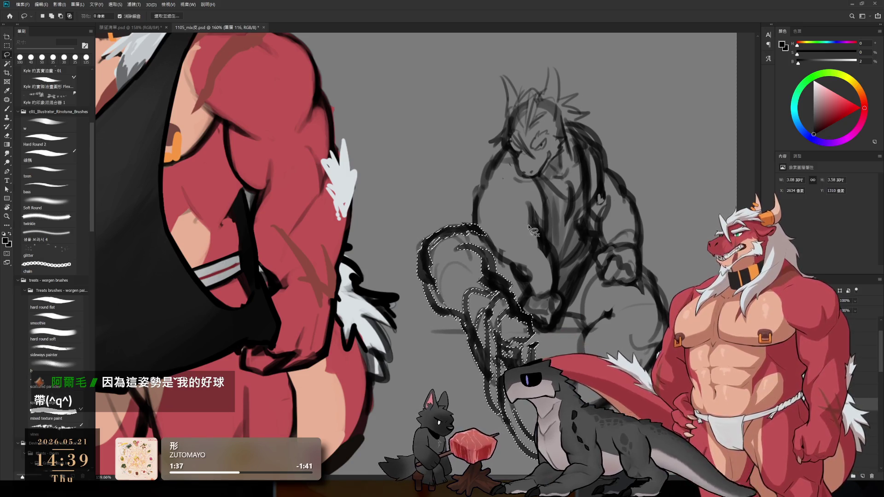
pyautogui.press('b')
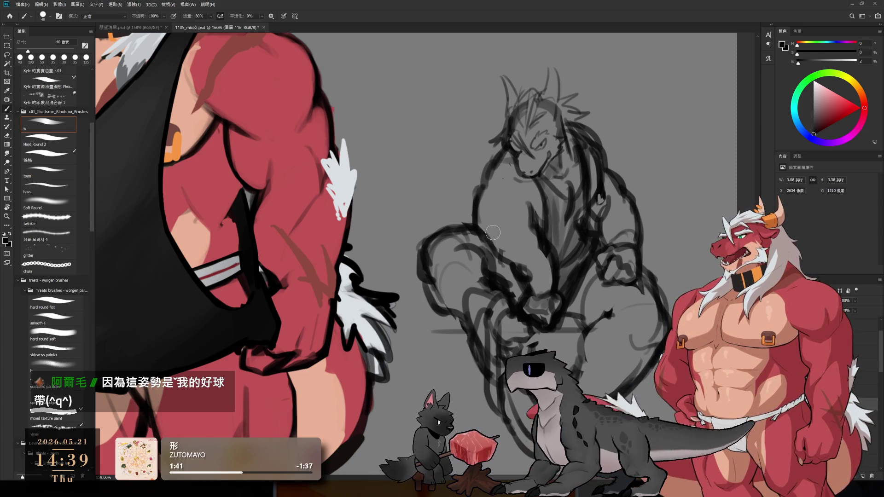
pyautogui.moveTo(538, 316); pyautogui.dragTo(521, 256)
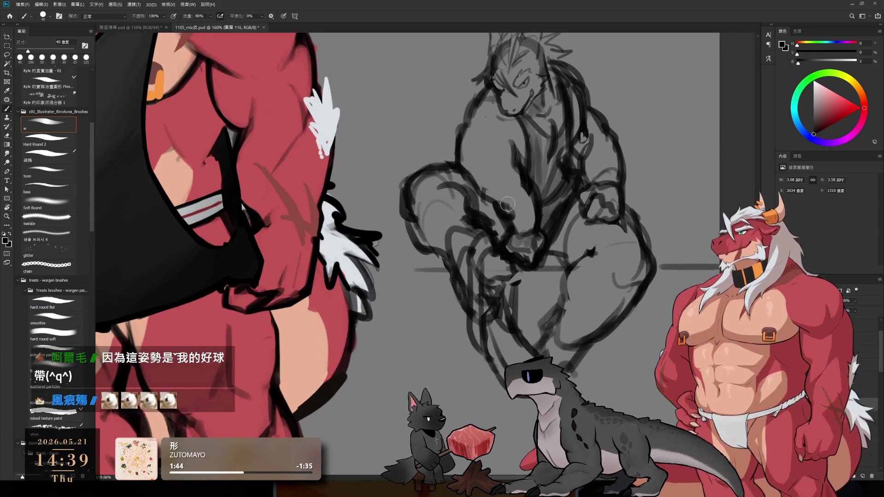
pyautogui.scroll(2, 536, 167)
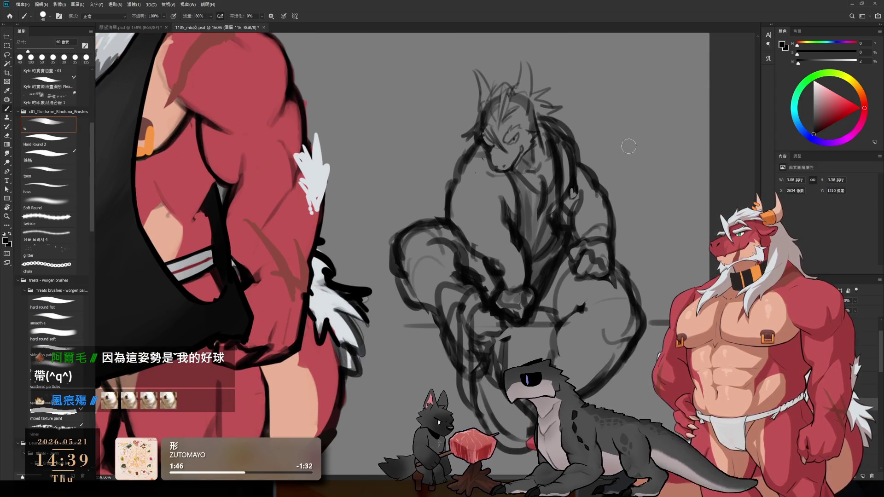
pyautogui.press(']')
# Draw the curving line right of the dragon, undoing and redrawing the arc until it fits
pyautogui.moveTo(616, 237); pyautogui.dragTo(704, 251)
pyautogui.moveTo(617, 188); pyautogui.dragTo(670, 230)
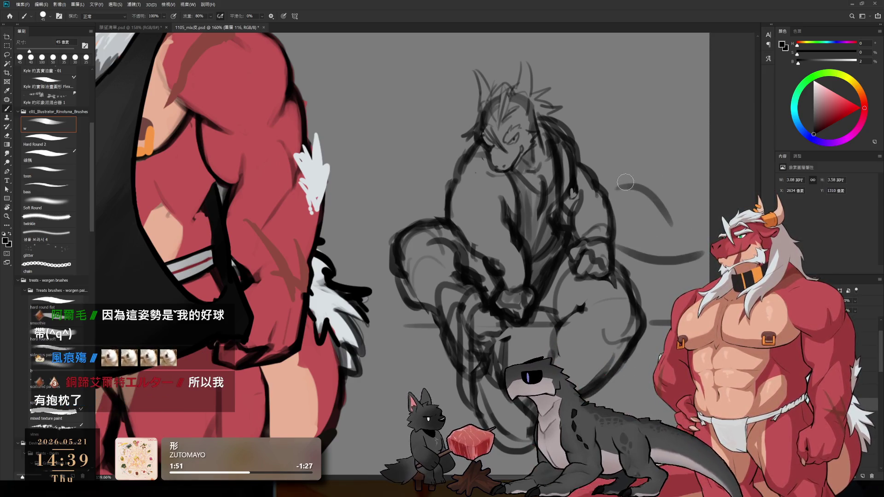
pyautogui.hotkey('ctrl', 'z')
pyautogui.moveTo(614, 188); pyautogui.dragTo(665, 214)
pyautogui.hotkey('ctrl', 'z')
pyautogui.moveTo(617, 181)
pyautogui.mouseDown()
pyautogui.moveTo(683, 239)
pyautogui.moveTo(675, 223)
pyautogui.moveTo(690, 232)
pyautogui.moveTo(704, 196)
pyautogui.mouseUp()
pyautogui.hotkey('ctrl', 'z')
pyautogui.hotkey('ctrl', 'z')
pyautogui.hotkey('ctrl', 'z')
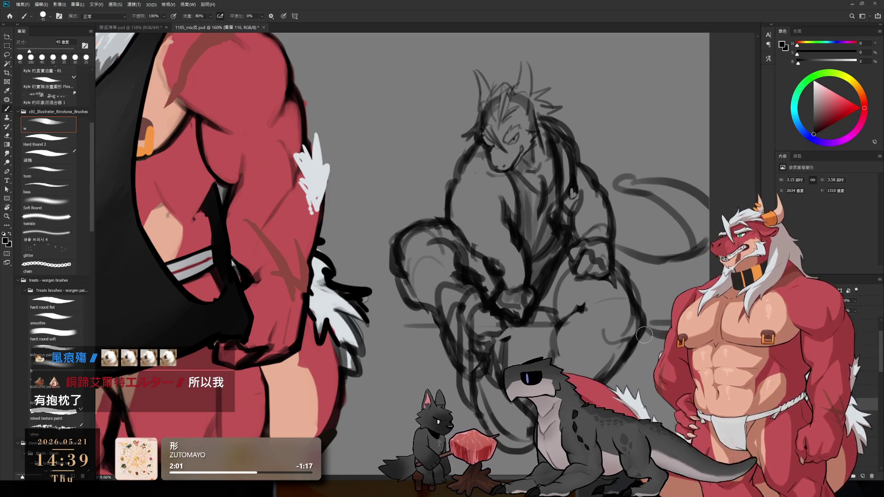
pyautogui.hotkey('ctrl', 'z')
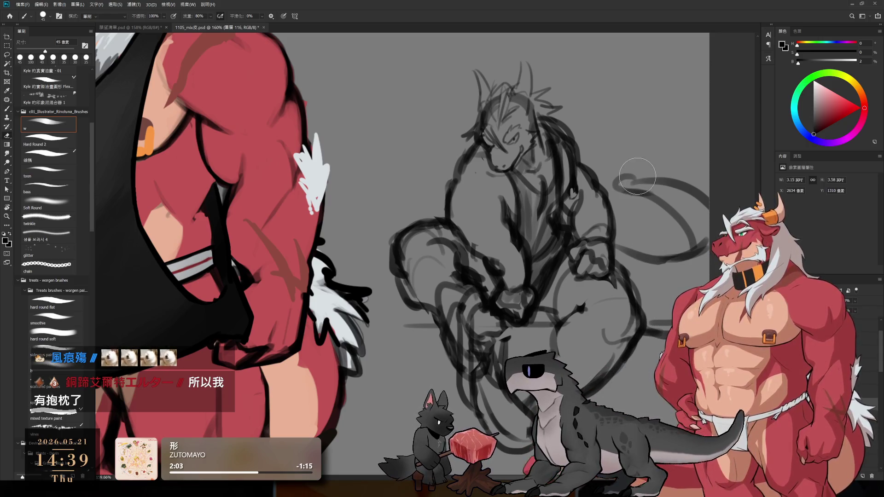
pyautogui.moveTo(612, 166)
pyautogui.mouseDown()
pyautogui.moveTo(617, 182)
pyautogui.moveTo(662, 199)
pyautogui.moveTo(680, 247)
pyautogui.mouseUp()
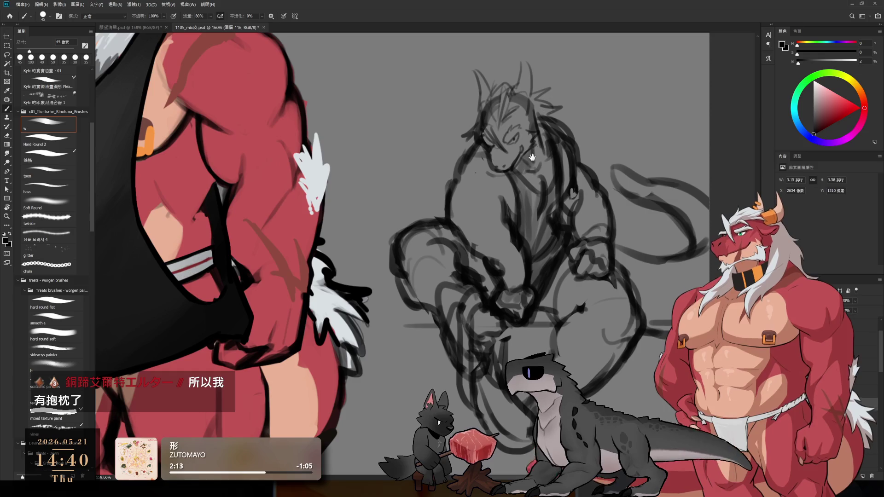
# Draw a diamond-shaped ring below the dragon's mouth and add a small arc inside it
pyautogui.scroll(5, 532, 157)
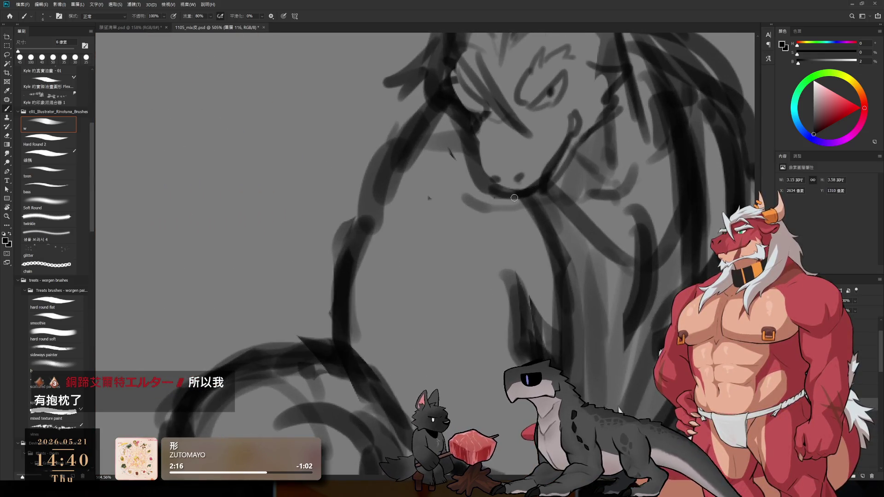
pyautogui.moveTo(513, 202)
pyautogui.mouseDown()
pyautogui.moveTo(499, 232)
pyautogui.moveTo(527, 252)
pyautogui.mouseUp()
pyautogui.moveTo(540, 189)
pyautogui.mouseDown()
pyautogui.moveTo(560, 218)
pyautogui.moveTo(537, 254)
pyautogui.mouseUp()
pyautogui.press('e')
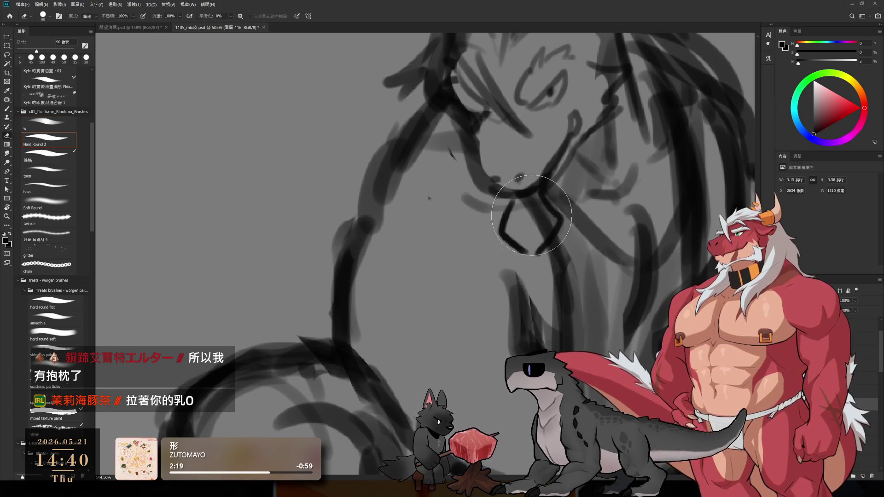
pyautogui.press('[')
pyautogui.press('[')
pyautogui.press('[')
pyautogui.moveTo(542, 192)
pyautogui.mouseDown()
pyautogui.moveTo(559, 217)
pyautogui.moveTo(544, 225)
pyautogui.mouseUp()
pyautogui.hotkey('ctrl', 'z')
pyautogui.press('b')
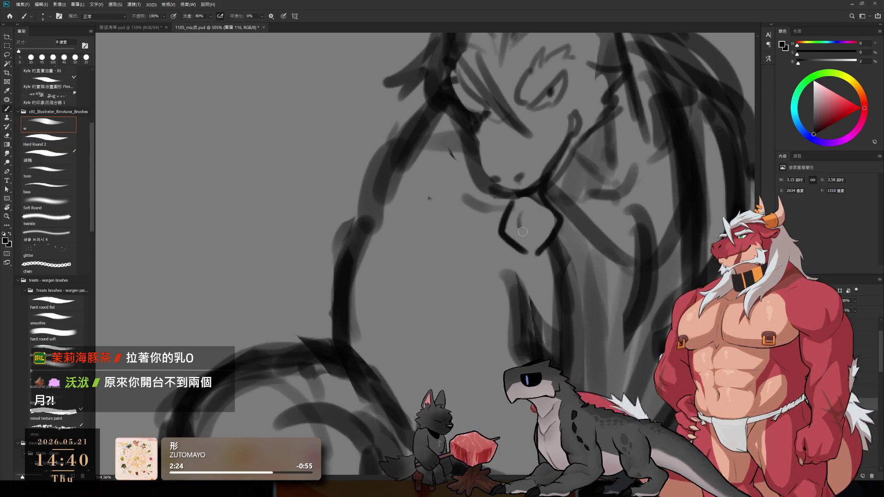
pyautogui.moveTo(518, 223); pyautogui.dragTo(541, 229)
pyautogui.press(']')
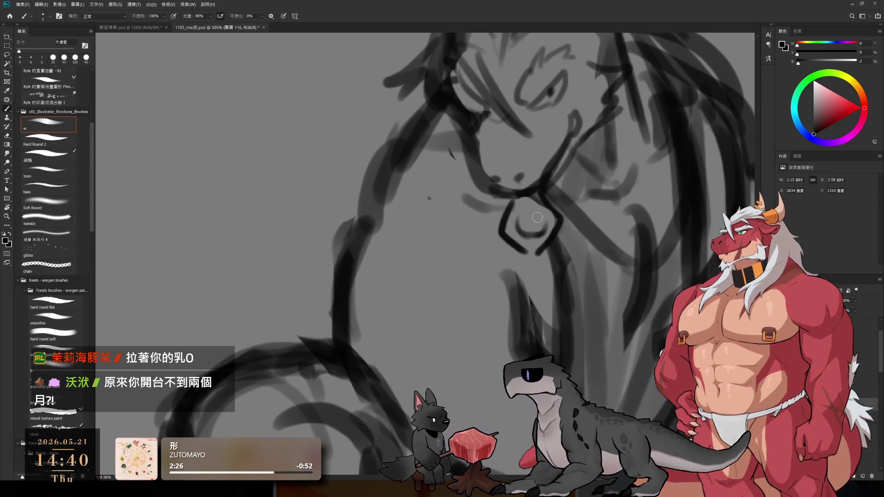
pyautogui.scroll(-5, 516, 233)
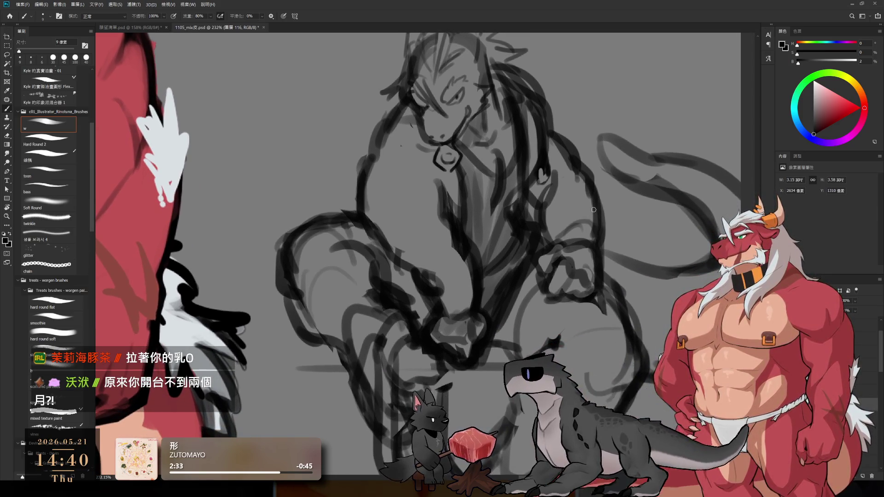
# Erase stray torso lines and add curved strokes running down the dragon's body
pyautogui.press('e')
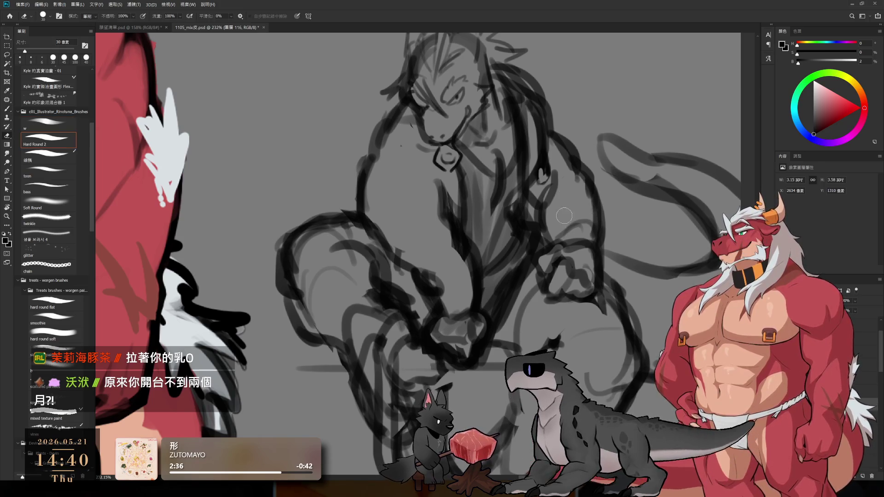
pyautogui.moveTo(554, 251)
pyautogui.mouseDown()
pyautogui.moveTo(548, 292)
pyautogui.moveTo(587, 237)
pyautogui.moveTo(558, 178)
pyautogui.moveTo(548, 203)
pyautogui.moveTo(566, 227)
pyautogui.moveTo(590, 193)
pyautogui.mouseUp()
pyautogui.press(']')
pyautogui.press(']')
pyautogui.press(']')
pyautogui.press(']')
pyautogui.press(']')
pyautogui.press('b')
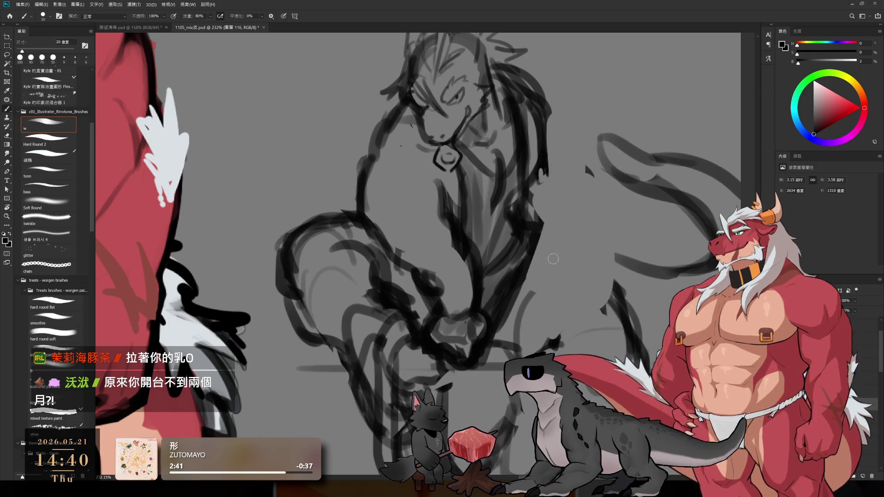
pyautogui.press(']')
pyautogui.moveTo(552, 240); pyautogui.dragTo(561, 265)
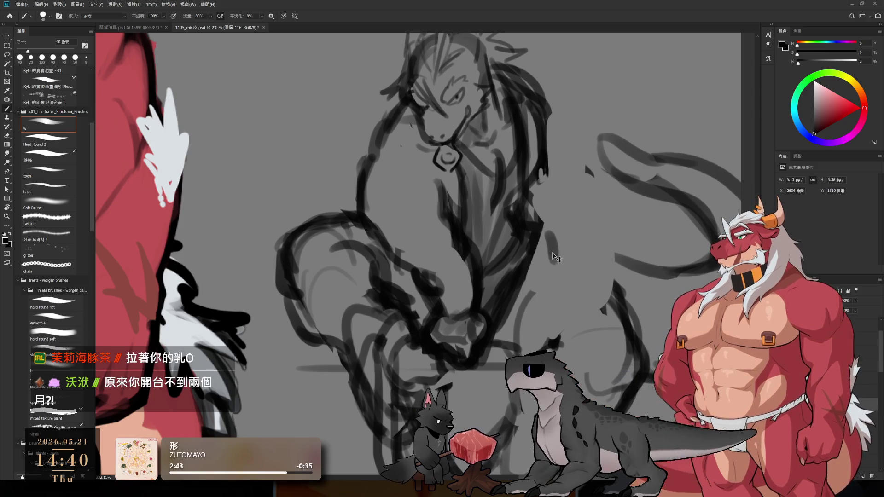
pyautogui.moveTo(523, 189)
pyautogui.mouseDown()
pyautogui.moveTo(555, 250)
pyautogui.moveTo(615, 309)
pyautogui.mouseUp()
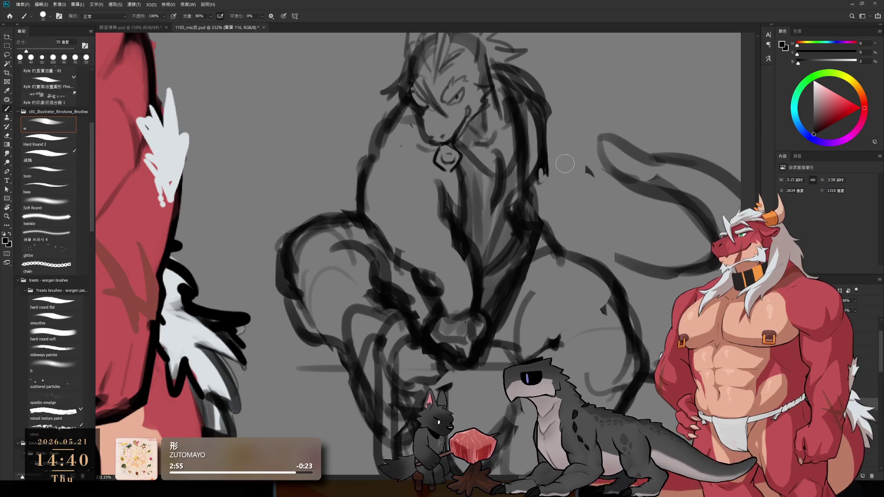
# Thin the dark stroke beside the neck and darken and thicken the central chest line
pyautogui.press('e')
pyautogui.press(']')
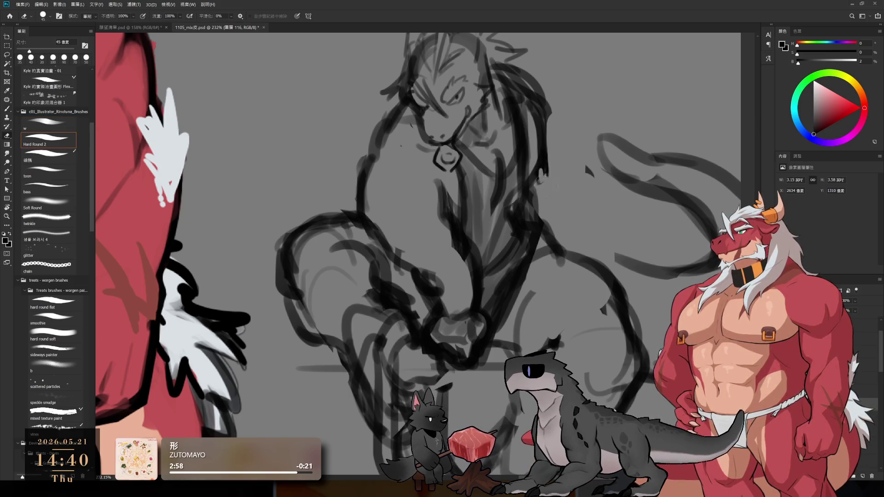
pyautogui.moveTo(548, 163); pyautogui.dragTo(556, 173)
pyautogui.moveTo(538, 144); pyautogui.dragTo(517, 215)
pyautogui.press('b')
pyautogui.press(']')
pyautogui.press(']')
pyautogui.press(']')
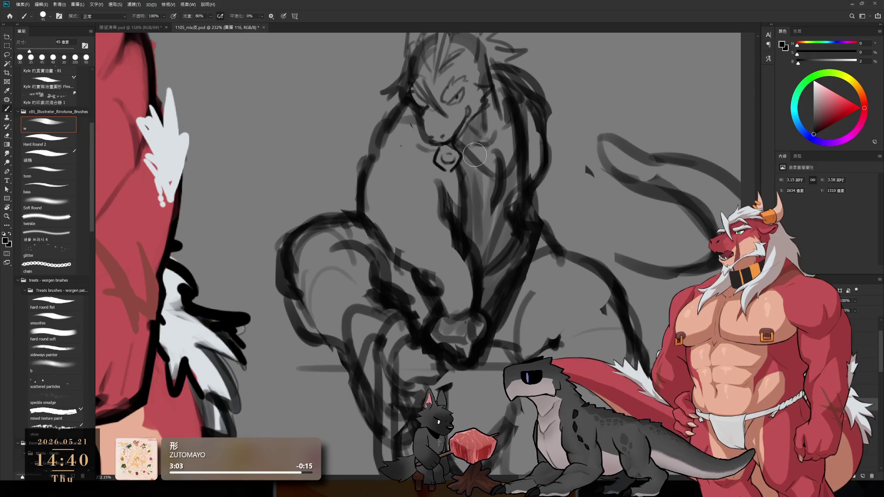
pyautogui.moveTo(465, 164)
pyautogui.mouseDown()
pyautogui.moveTo(474, 216)
pyautogui.moveTo(497, 239)
pyautogui.moveTo(517, 211)
pyautogui.mouseUp()
pyautogui.press(']')
pyautogui.moveTo(518, 180)
pyautogui.mouseDown()
pyautogui.moveTo(483, 277)
pyautogui.moveTo(519, 241)
pyautogui.moveTo(509, 276)
pyautogui.moveTo(515, 212)
pyautogui.mouseUp()
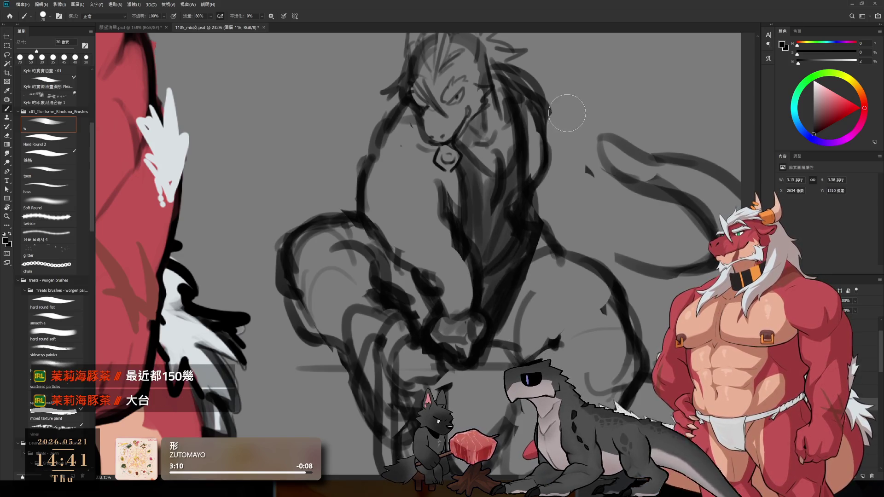
# Erase the small dark flick beside the neck
pyautogui.press('e')
pyautogui.moveTo(581, 144)
pyautogui.mouseDown()
pyautogui.moveTo(619, 184)
pyautogui.moveTo(632, 178)
pyautogui.mouseUp()
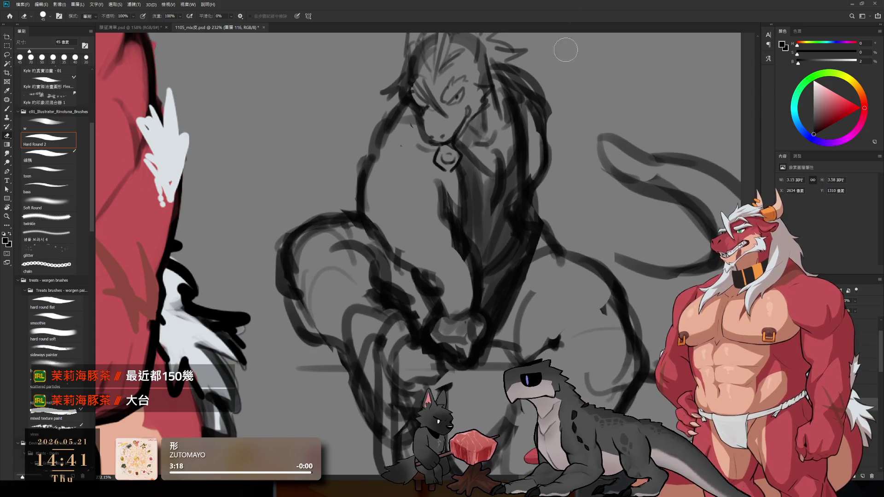
pyautogui.scroll(2, 557, 133)
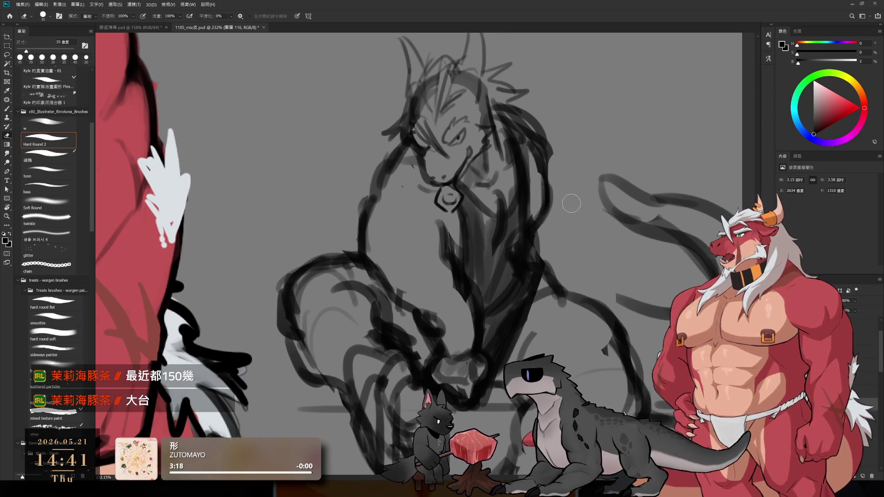
pyautogui.press('[')
pyautogui.press('[')
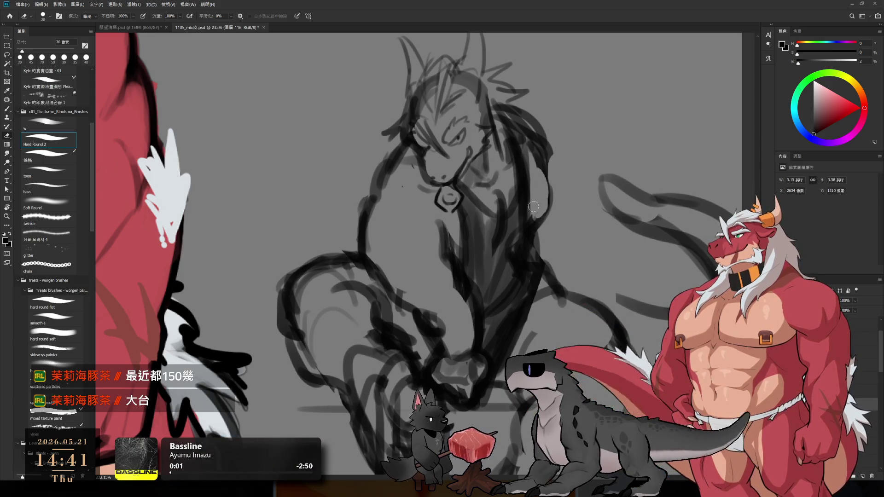
pyautogui.press('b')
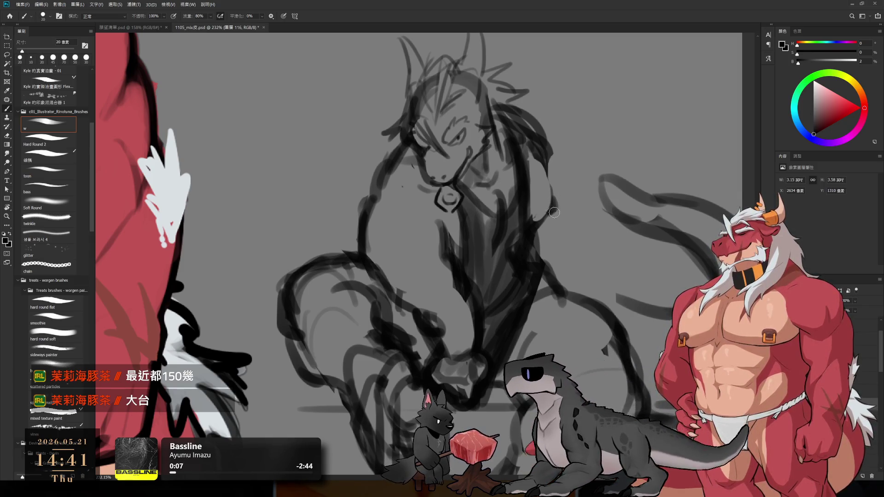
pyautogui.scroll(4, 554, 212)
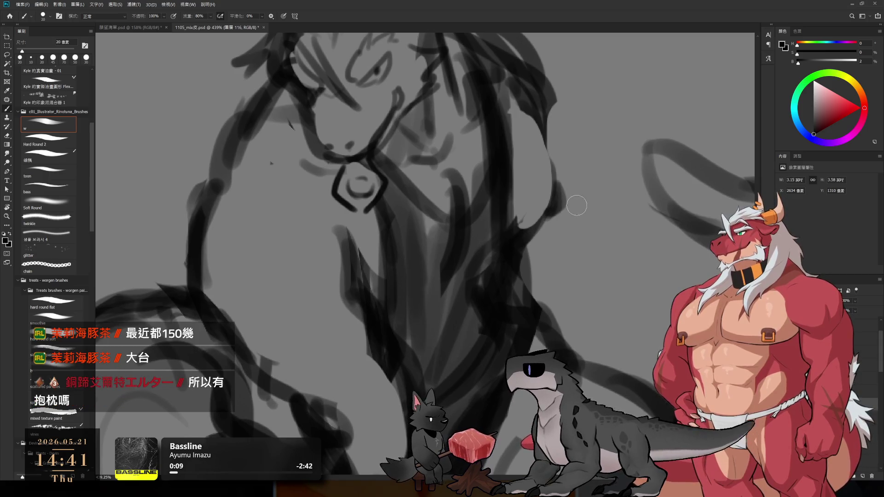
# Draw a small loop at the dragon's shoulder, hollowing it out with the eraser
pyautogui.press(']')
pyautogui.moveTo(562, 214)
pyautogui.mouseDown()
pyautogui.moveTo(581, 213)
pyautogui.moveTo(554, 215)
pyautogui.moveTo(575, 203)
pyautogui.moveTo(564, 200)
pyautogui.moveTo(585, 211)
pyautogui.moveTo(578, 217)
pyautogui.mouseUp()
pyautogui.press('e')
pyautogui.press('b')
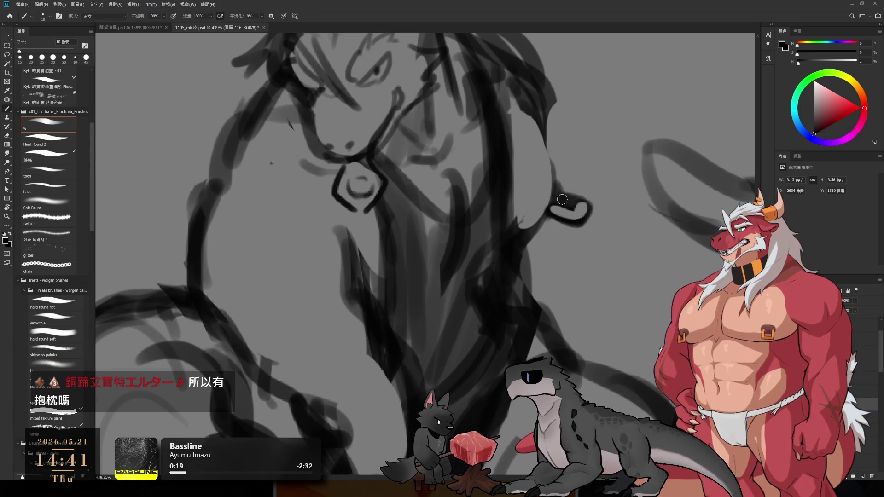
pyautogui.moveTo(550, 198)
pyautogui.mouseDown()
pyautogui.moveTo(545, 212)
pyautogui.moveTo(558, 212)
pyautogui.mouseUp()
pyautogui.press('e')
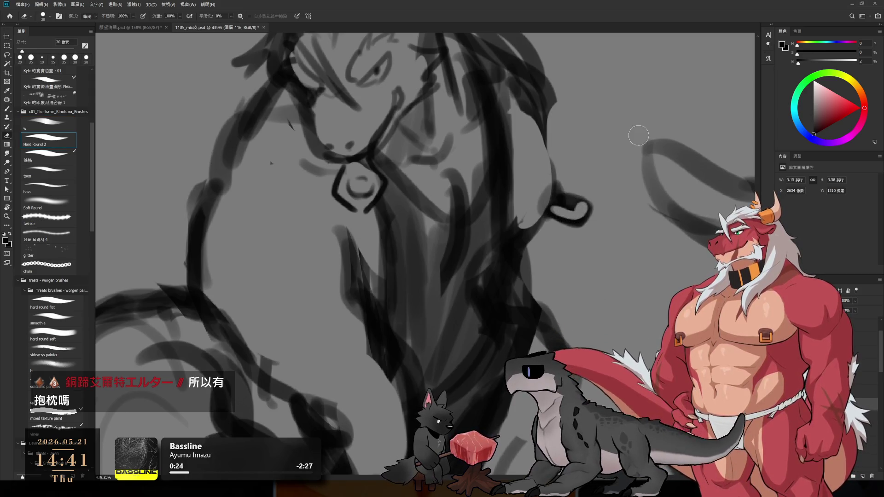
pyautogui.press('b')
# Add an arc and short strokes extending right from the shoulder loop
pyautogui.press(']')
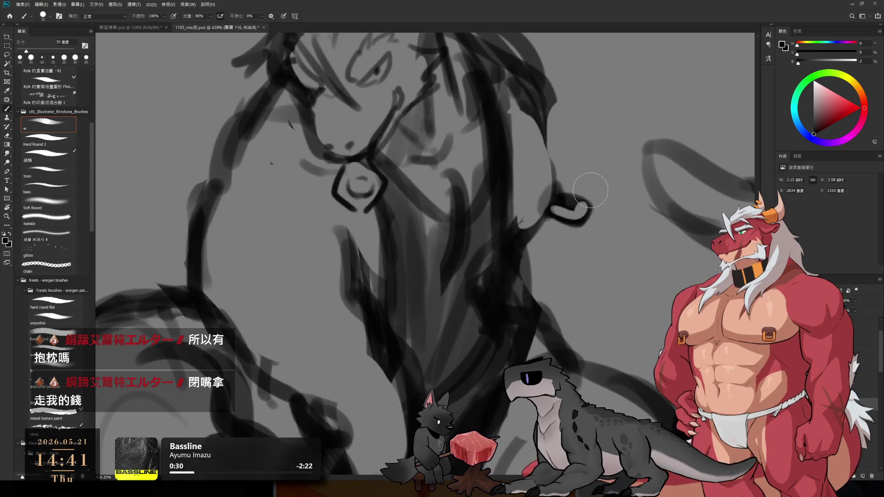
pyautogui.moveTo(580, 190)
pyautogui.mouseDown()
pyautogui.moveTo(589, 185)
pyautogui.moveTo(623, 205)
pyautogui.mouseUp()
pyautogui.moveTo(590, 214); pyautogui.dragTo(619, 219)
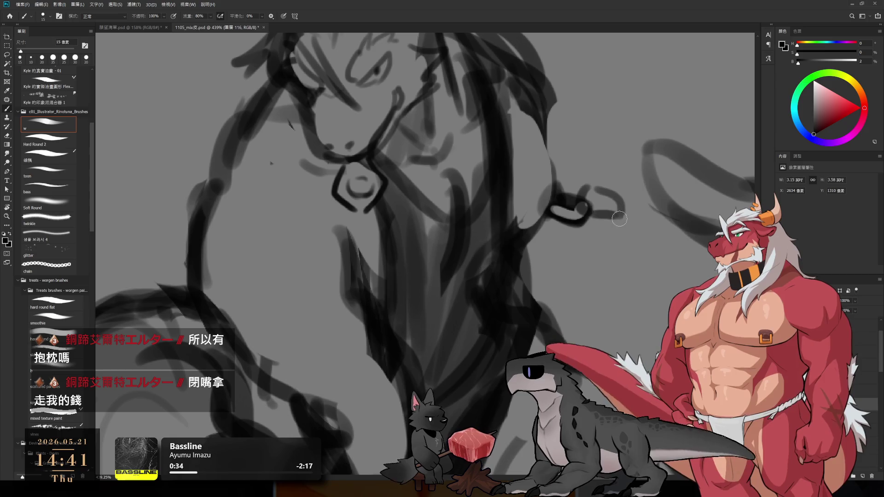